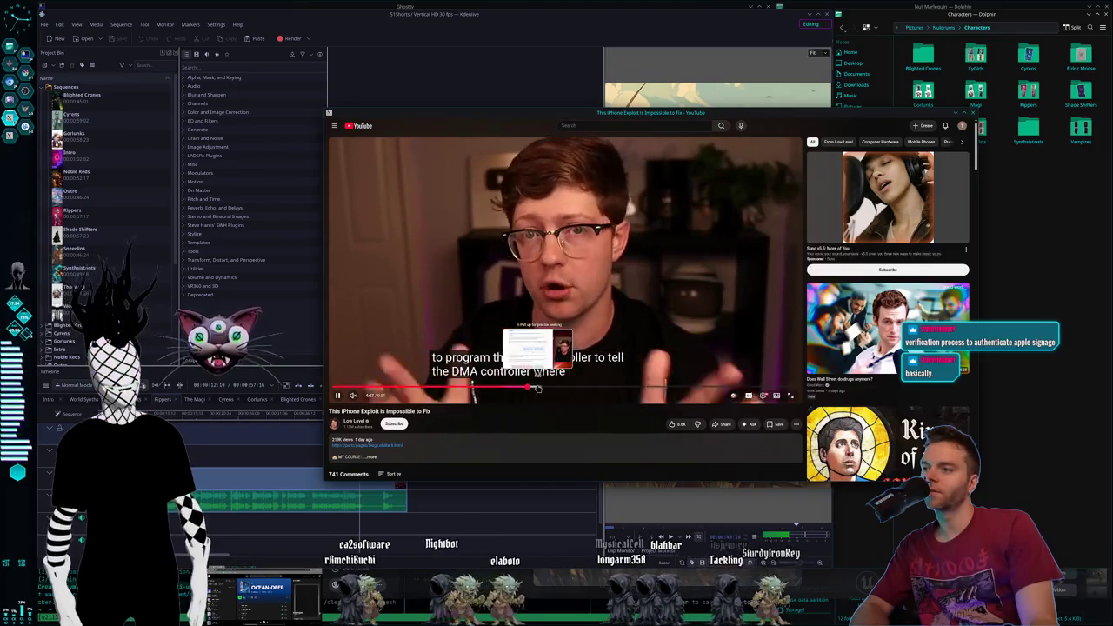
Skip ahead in the YouTube iPhone exploit video, pause it, and close its window.
{"action": "left_click", "coordinate": [536, 391]}
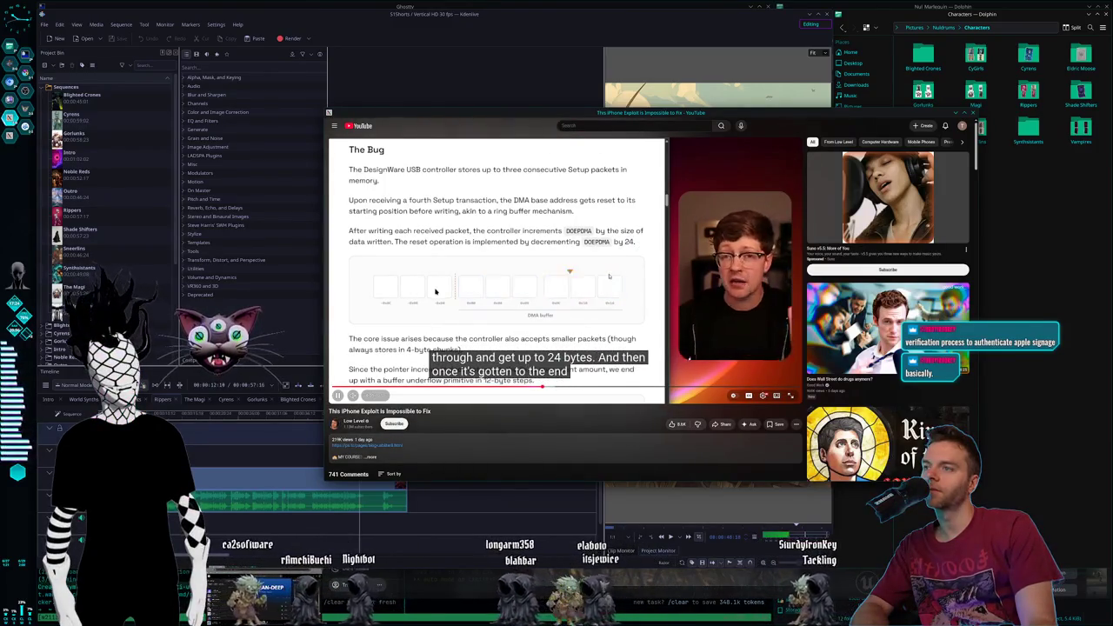
{"action": "left_click", "coordinate": [468, 305]}
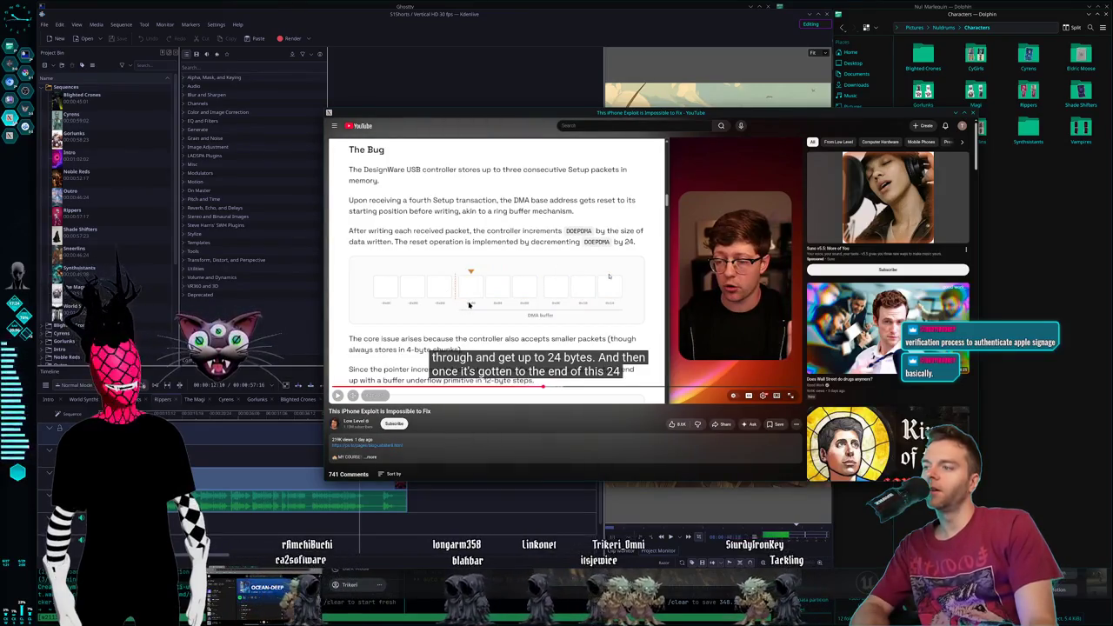
{"action": "left_click", "coordinate": [974, 113]}
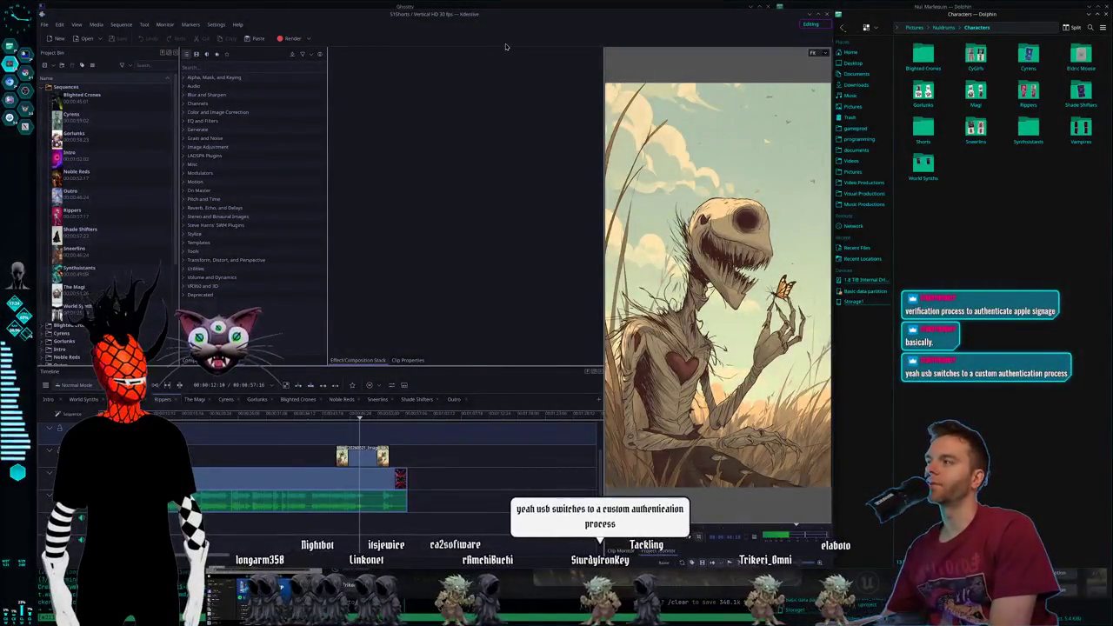
Switch desktops with Ctrl+F2 then Ctrl+F1 to reach the Ghostty terminal grid beside Dolphin.
{"action": "key", "text": "ctrl+F2"}
{"action": "key", "text": "ctrl+F1"}
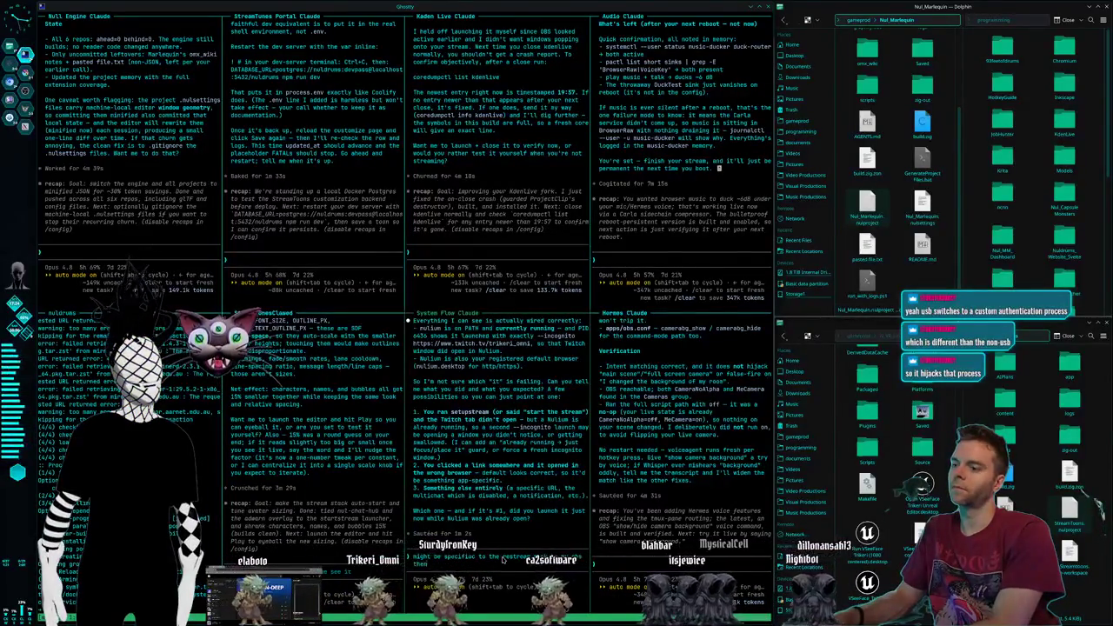
Submit the pending message in the System Flow Claude pane.
{"action": "key", "text": "Return"}
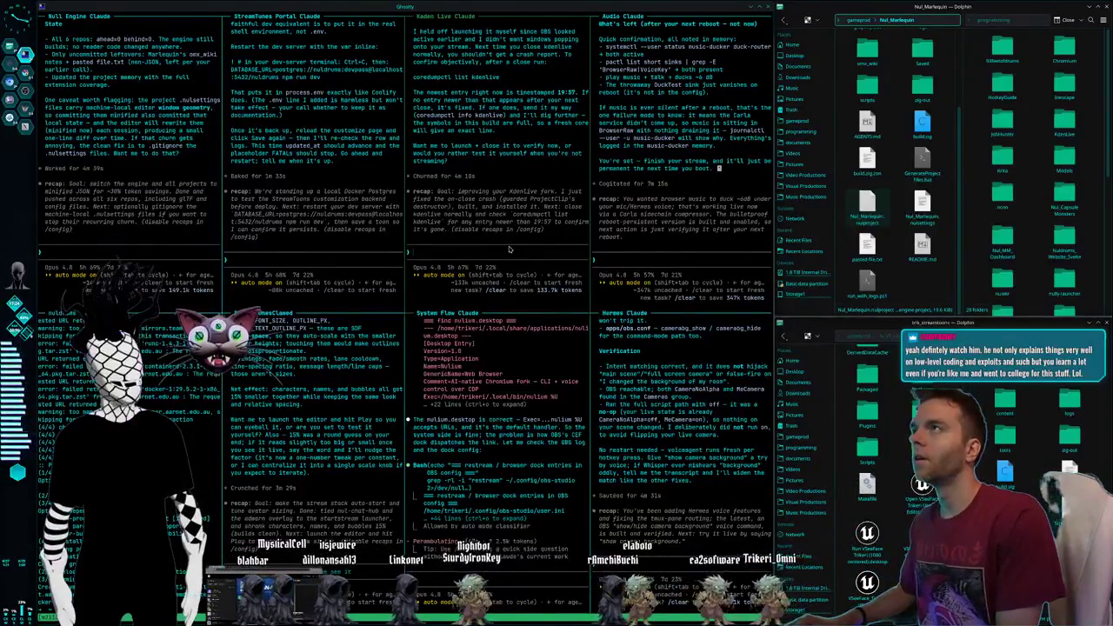
Switch to the Krita workspace with the stream schedule image using Super+2.
{"action": "key", "text": "super+2"}
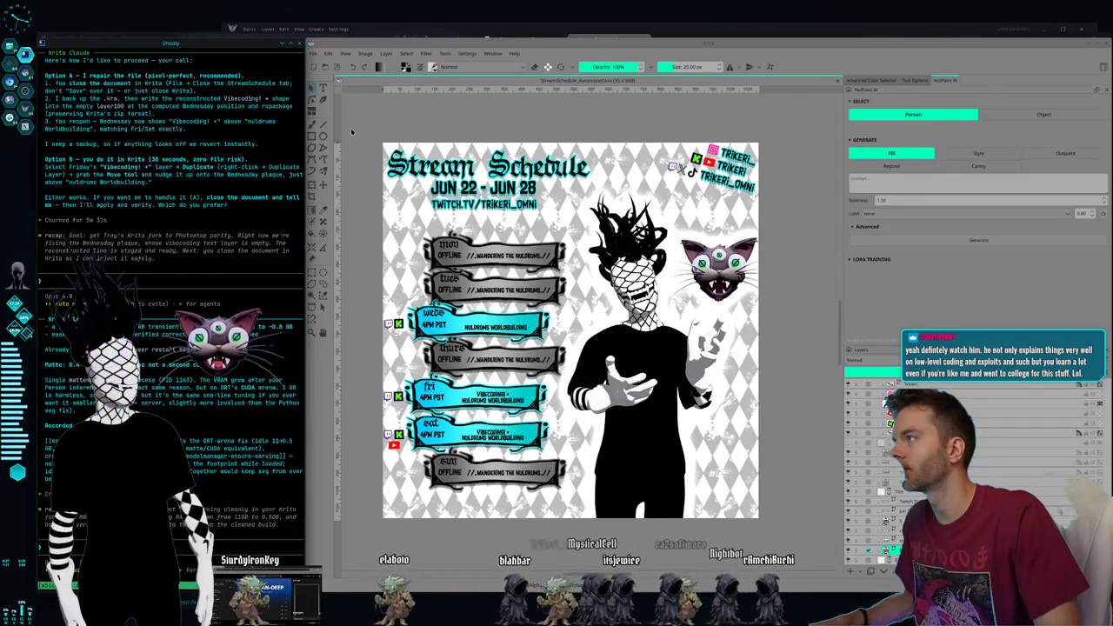
{"action": "left_click", "coordinate": [313, 55]}
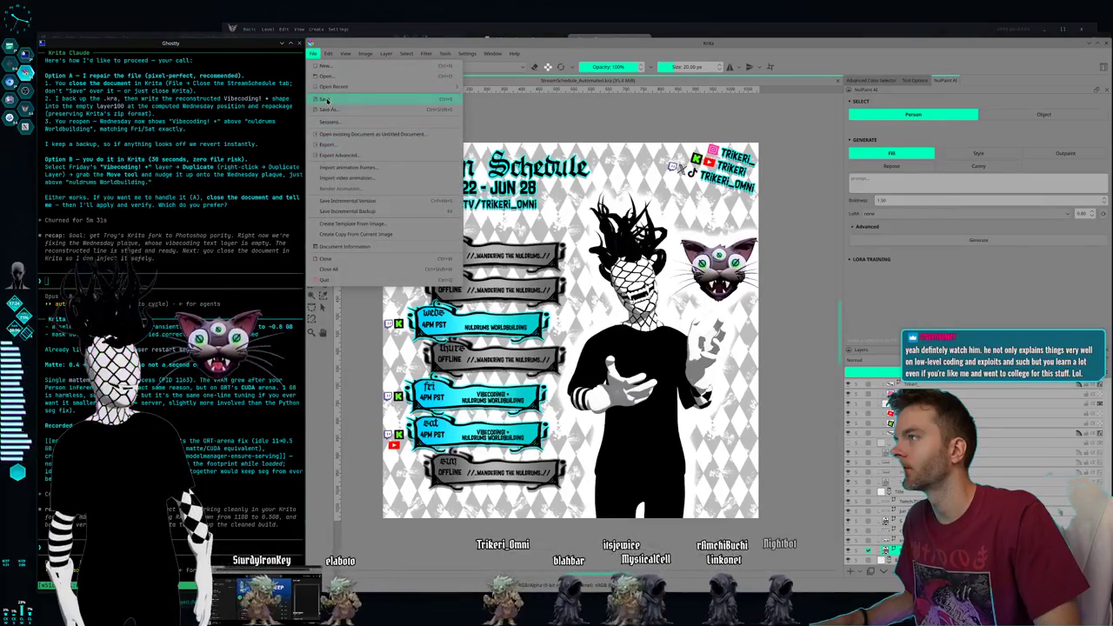
{"action": "left_click", "coordinate": [208, 212]}
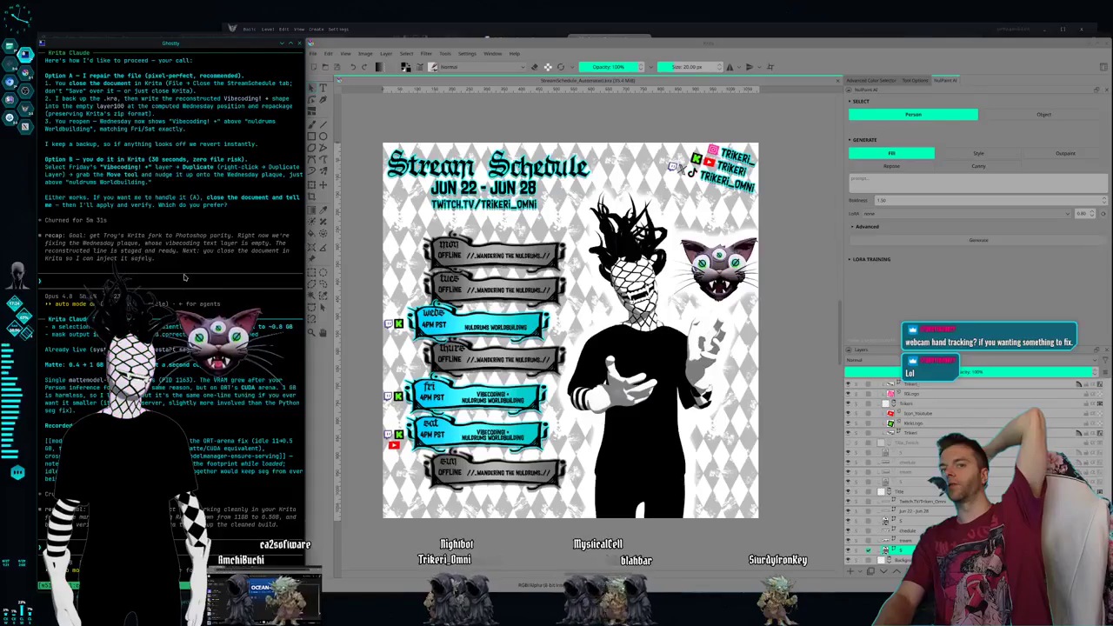
{"action": "type", "text": "Yeah, I was kind of asking if you could do it live as sort of a test of your capabilities through the AI plugin and the CLI and stuff for Krita."}
Send the Krita Claude session the request to do the schedule edit live via plugin and CLI.
{"action": "key", "text": "Return"}
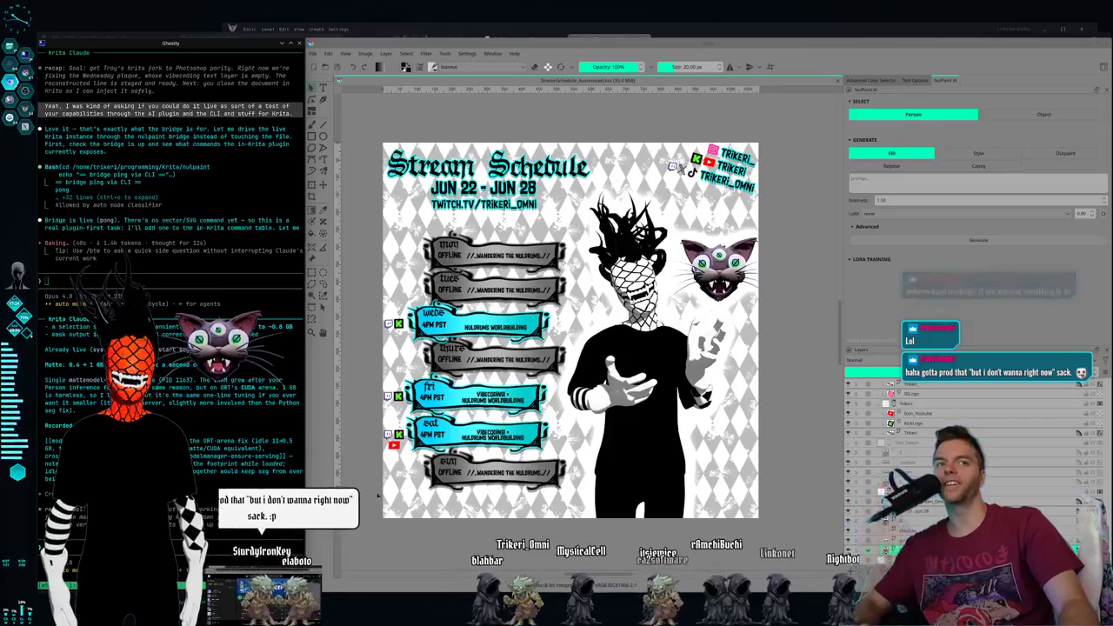
Bring up the browser with Super+B while Claude adds vector commands to nulpaint.py.
{"action": "key", "text": "super+b"}
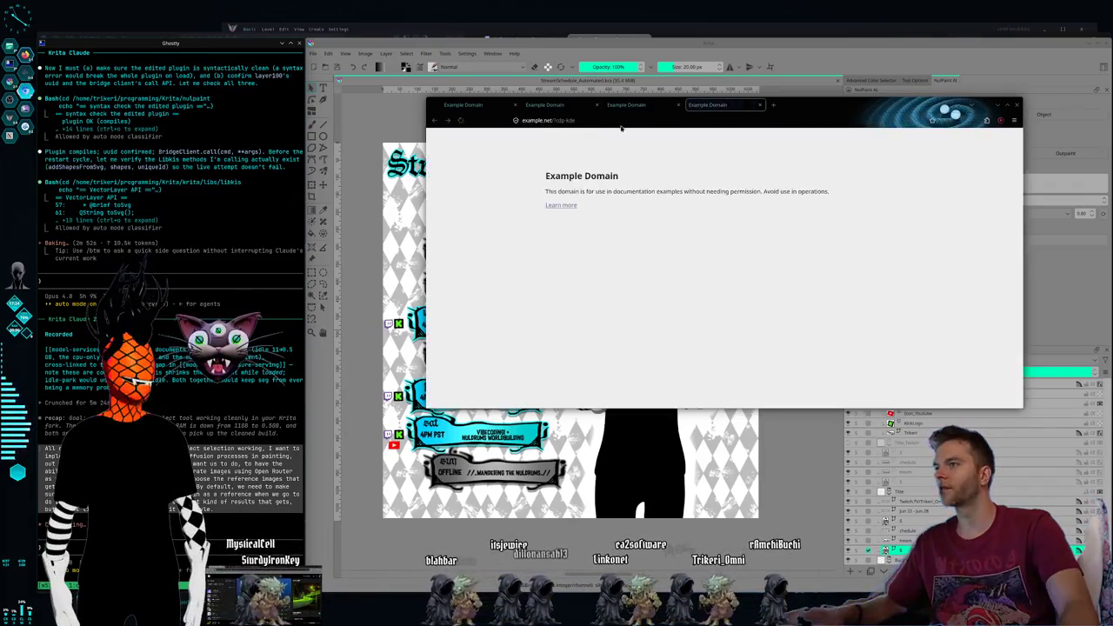
Return to the terminal grid and type 'worry about this nevermind, i gotta build my own chat instead soon'.
{"action": "key", "text": "ctrl+F1"}
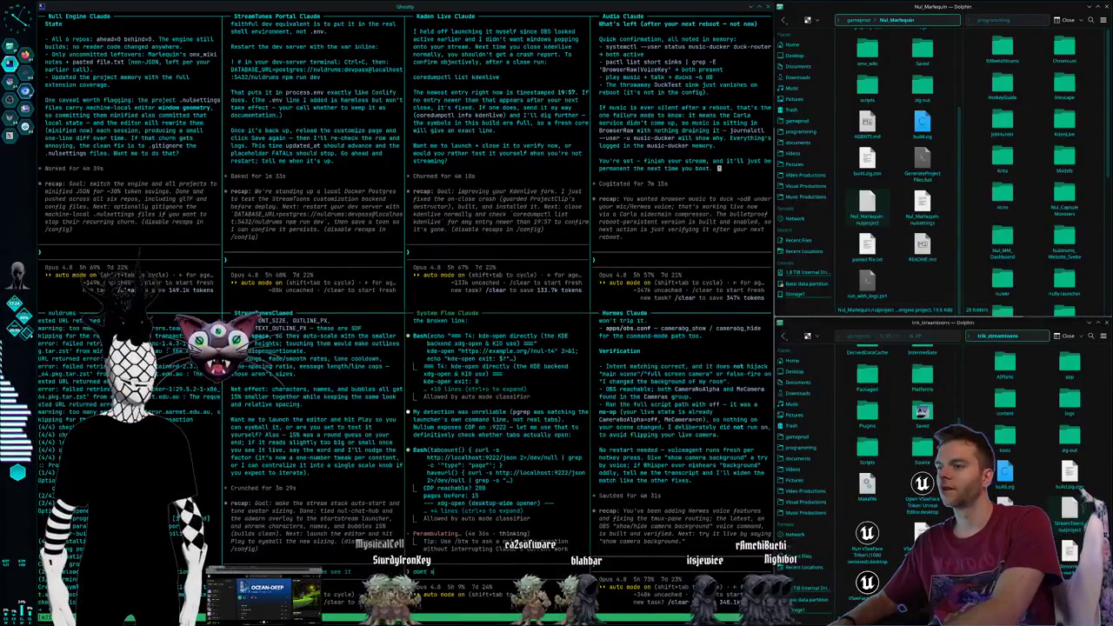
{"action": "type", "text": "worry about this nevermind"}
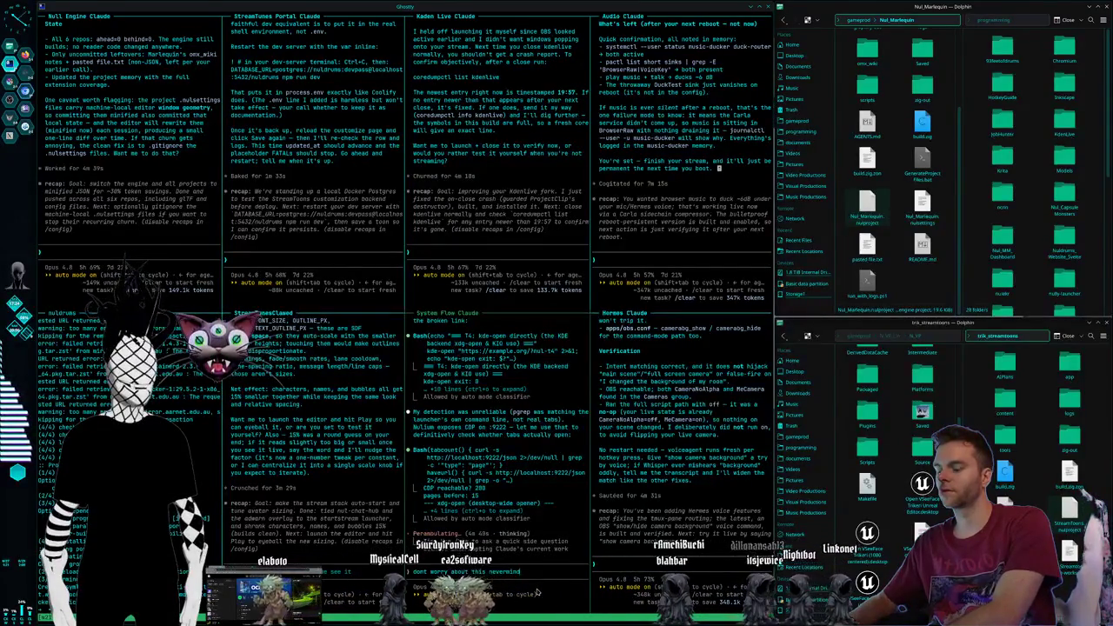
{"action": "type", "text": ", i gotta"}
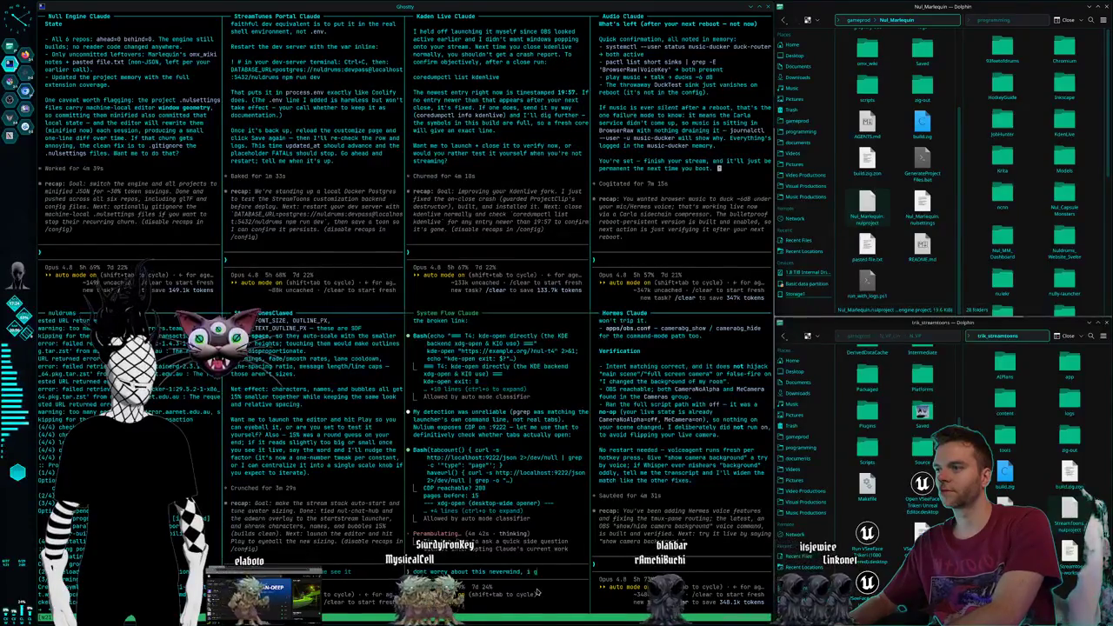
{"action": "type", "text": " build my own"}
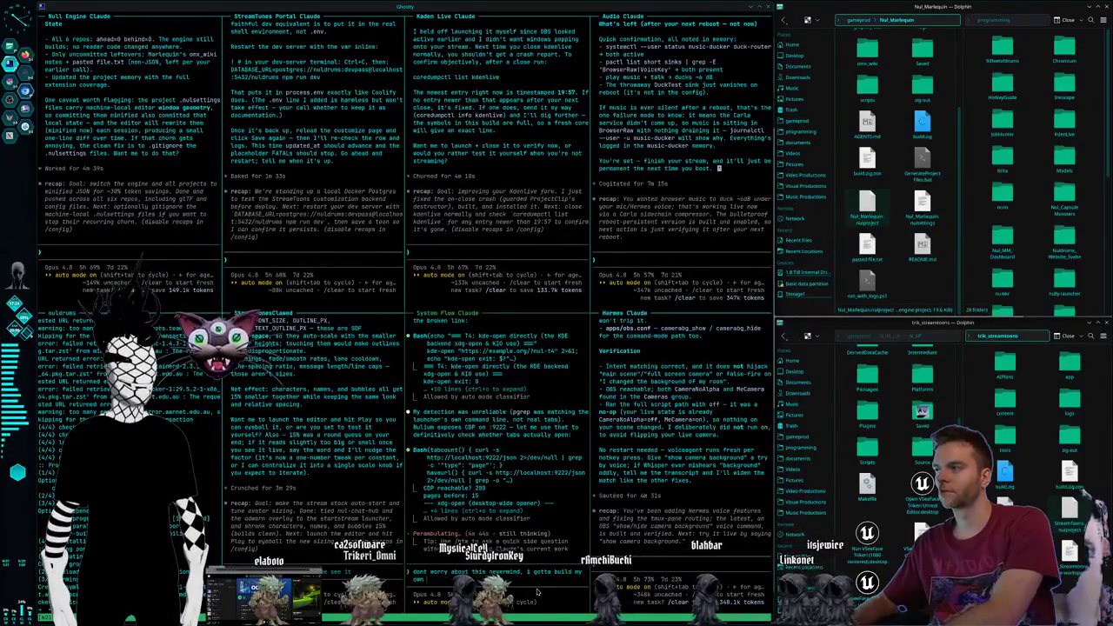
{"action": "type", "text": " chat instead soon"}
Interrupt the System Flow agent, send the message, and switch to the Krita/browser desktop.
{"action": "key", "text": "Escape"}
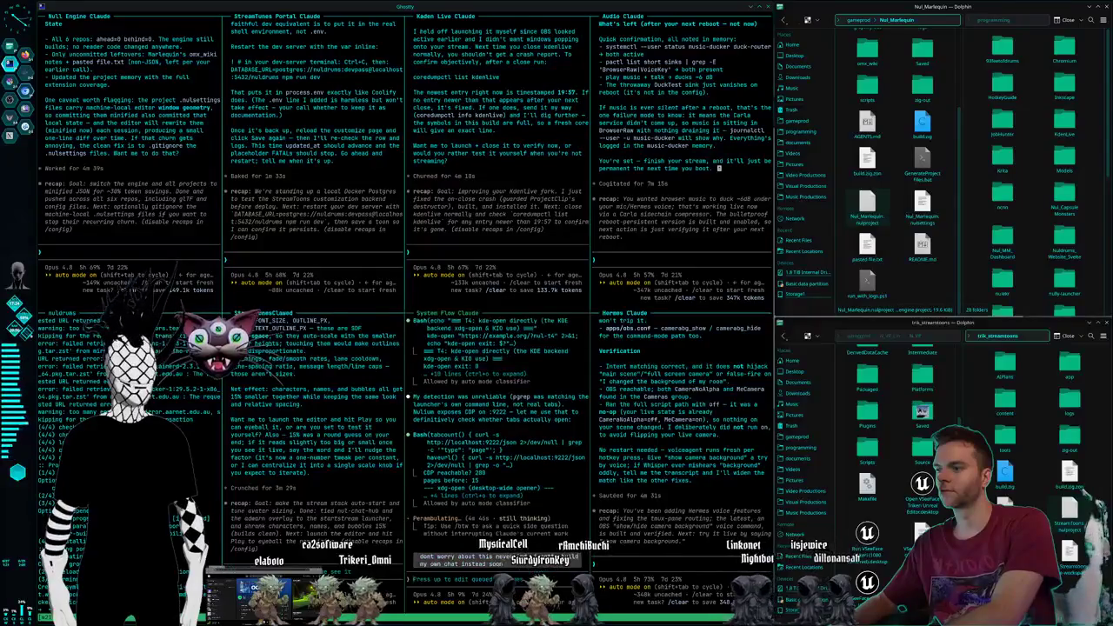
{"action": "key", "text": "Return"}
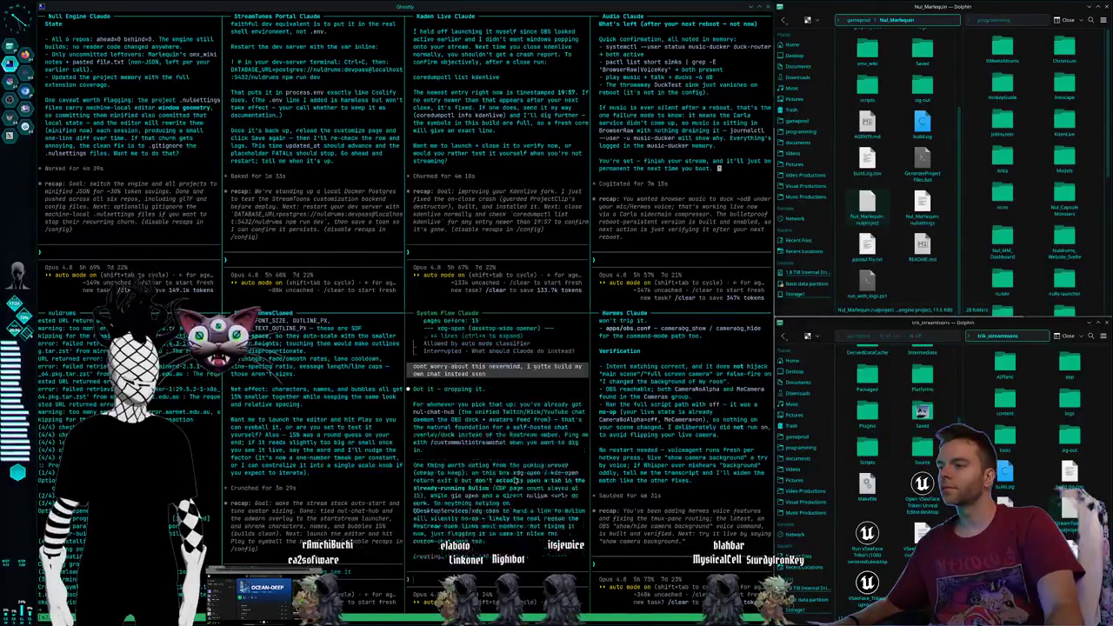
{"action": "key", "text": "super+2"}
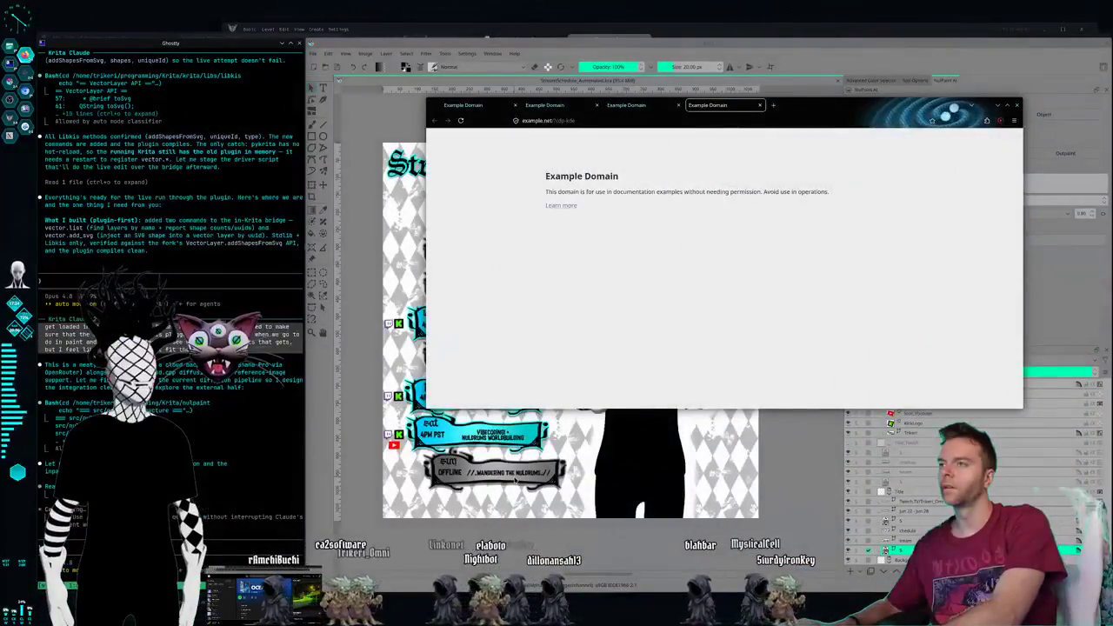
Bring the Krita StreamSchedule_Automated.kra window in front of the Example Domain browser.
{"action": "left_click", "coordinate": [1047, 120]}
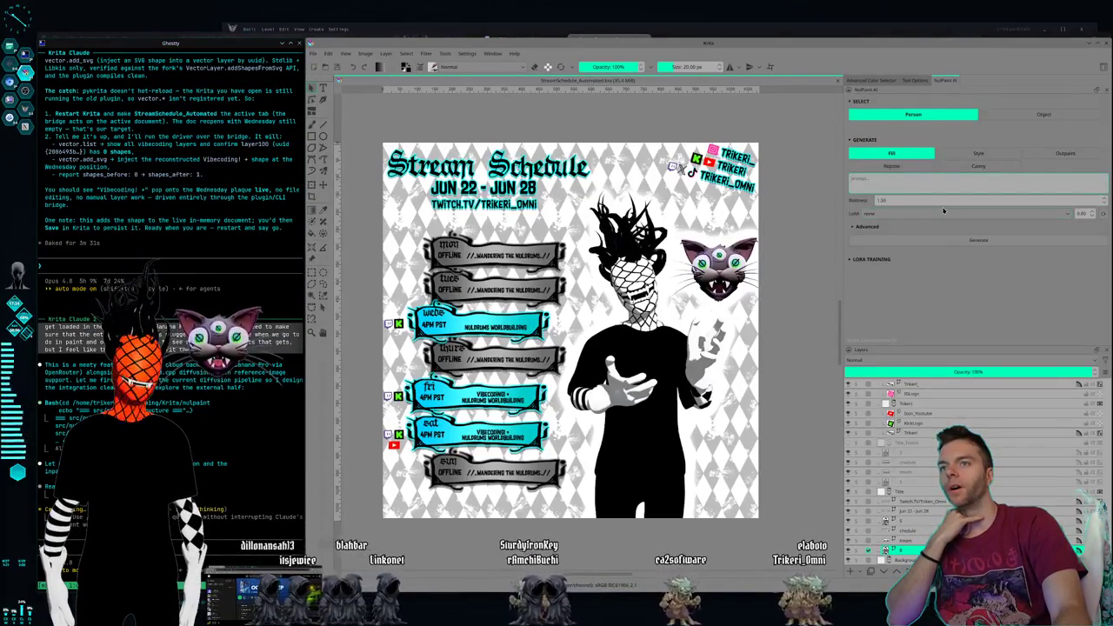
{"action": "left_click", "coordinate": [869, 227]}
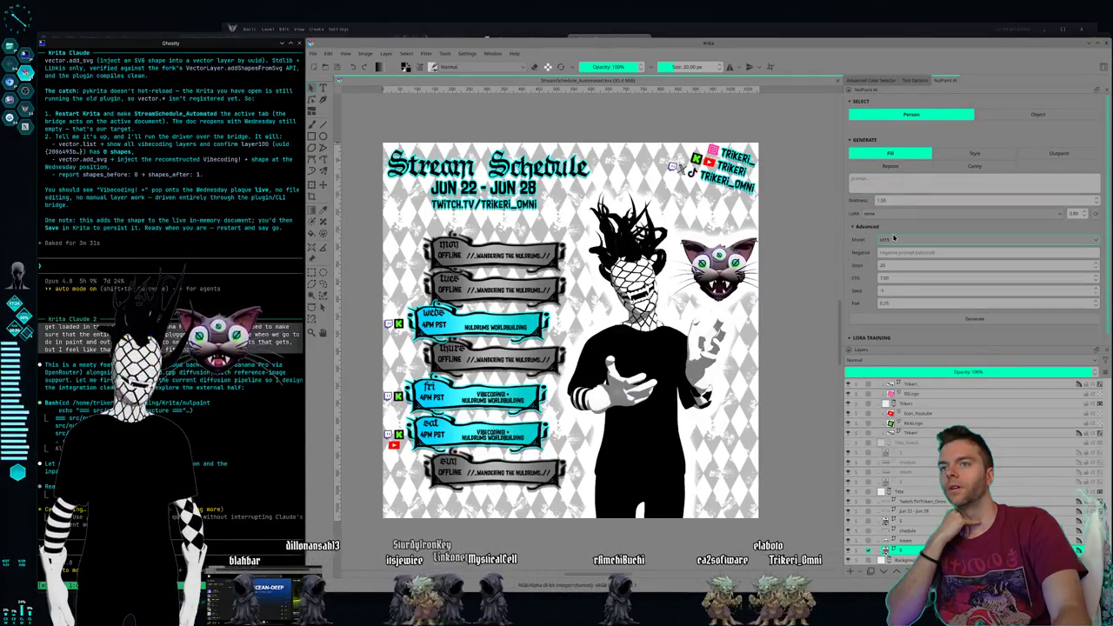
{"action": "left_click", "coordinate": [896, 238]}
{"action": "left_click", "coordinate": [897, 239]}
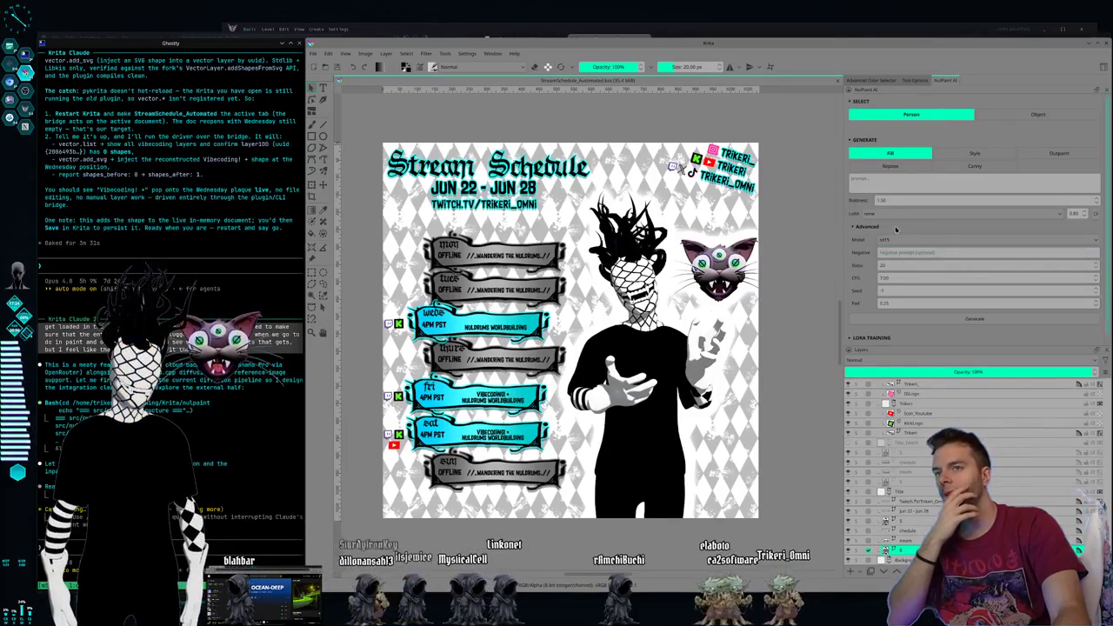
{"action": "left_click", "coordinate": [861, 227]}
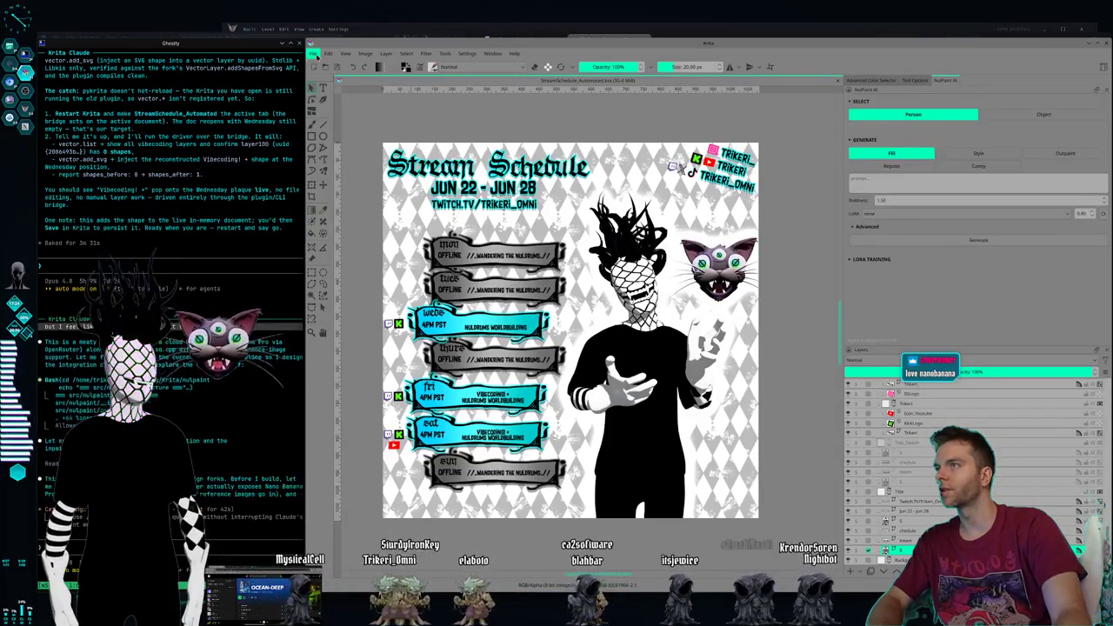
Open ChibiToonEdits.kra from File > Open Recent.
{"action": "left_click", "coordinate": [313, 53]}
{"action": "left_click", "coordinate": [365, 77]}
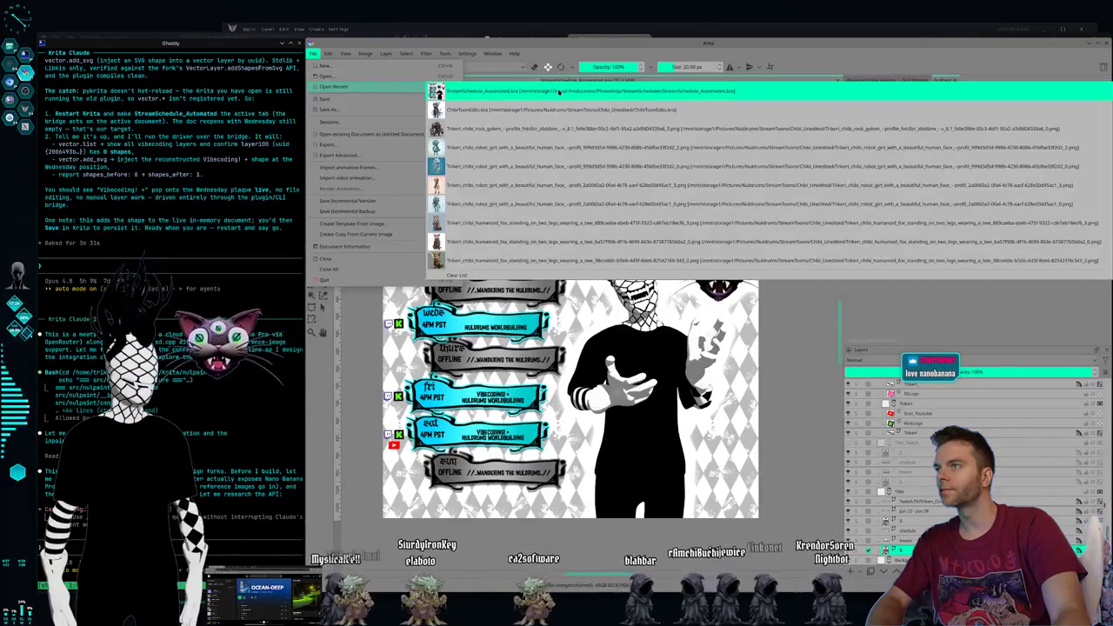
{"action": "key", "text": "Escape"}
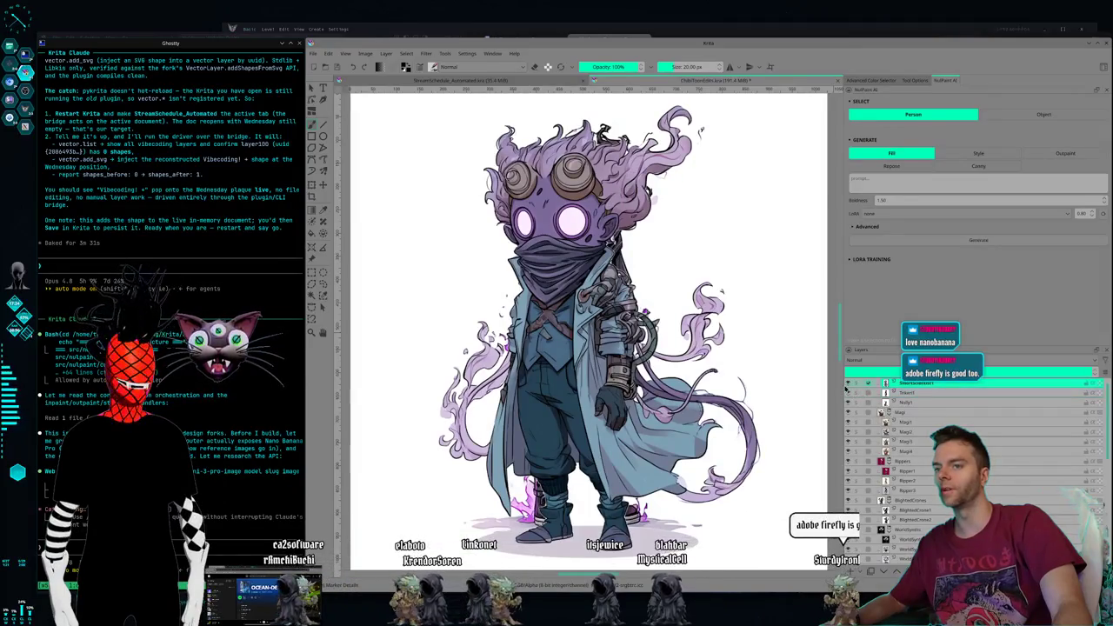
Toggle layer visibility to compare the dark masked figure with the purple-patterned cat.
{"action": "left_click", "coordinate": [845, 391]}
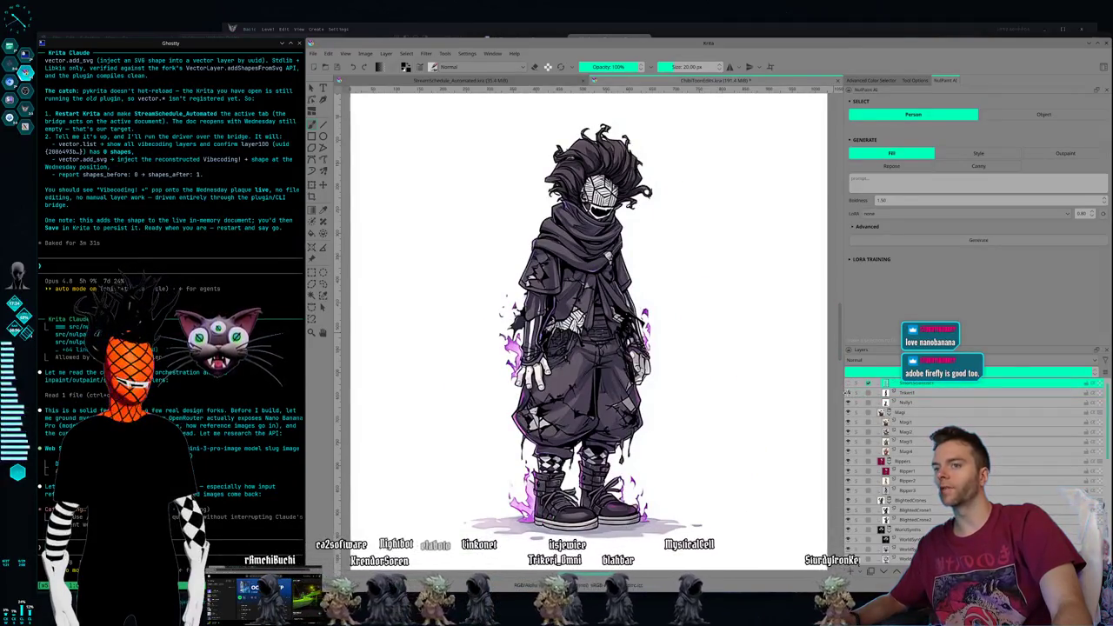
{"action": "left_click", "coordinate": [847, 397]}
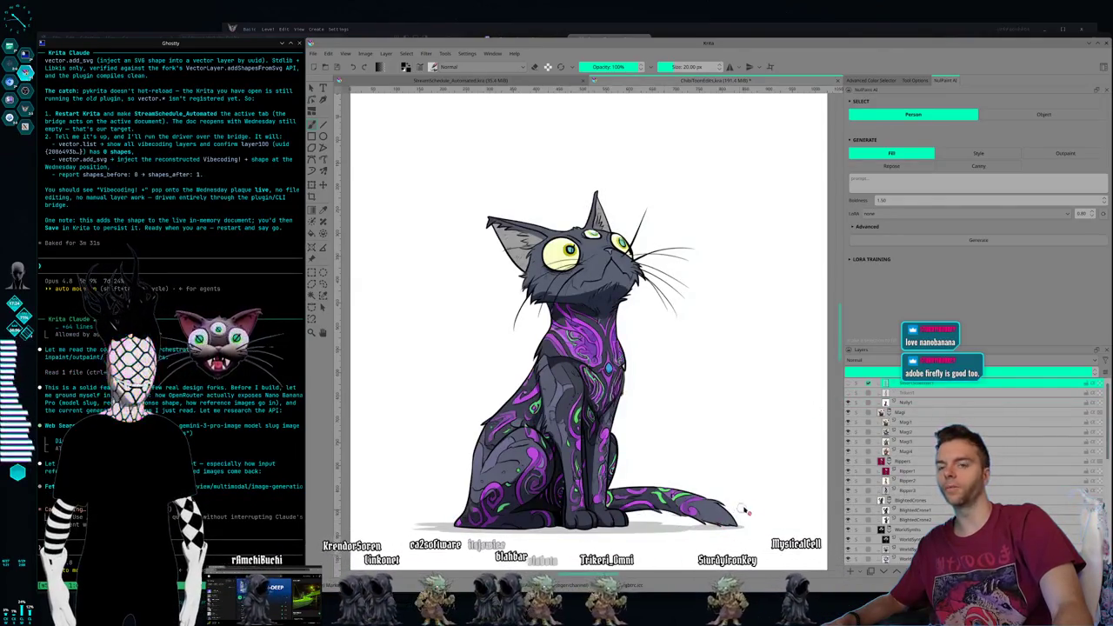
{"action": "left_click", "coordinate": [848, 393]}
{"action": "left_click", "coordinate": [848, 389]}
{"action": "left_click", "coordinate": [848, 389]}
{"action": "left_click", "coordinate": [848, 389]}
{"action": "left_click", "coordinate": [848, 389]}
Show the purple-haired blue-coat figure with the dark layer overlaid, then return to StreamSchedule_Automated.kra.
{"action": "left_click", "coordinate": [848, 388]}
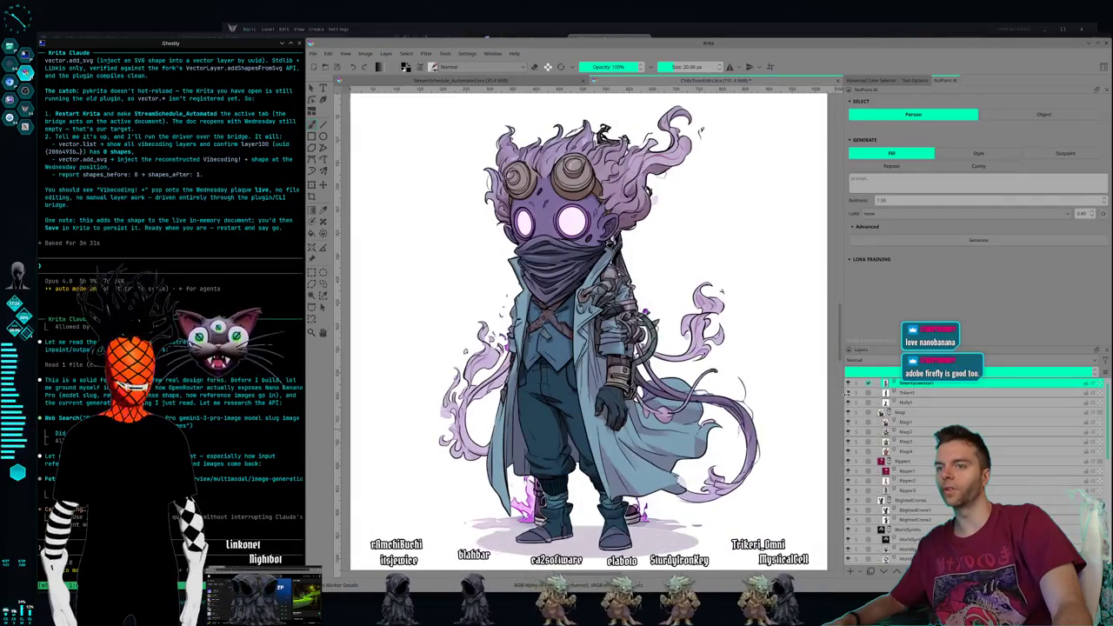
{"action": "mouse_move", "coordinate": [885, 403]}
{"action": "left_click", "coordinate": [847, 398]}
{"action": "left_click", "coordinate": [848, 398]}
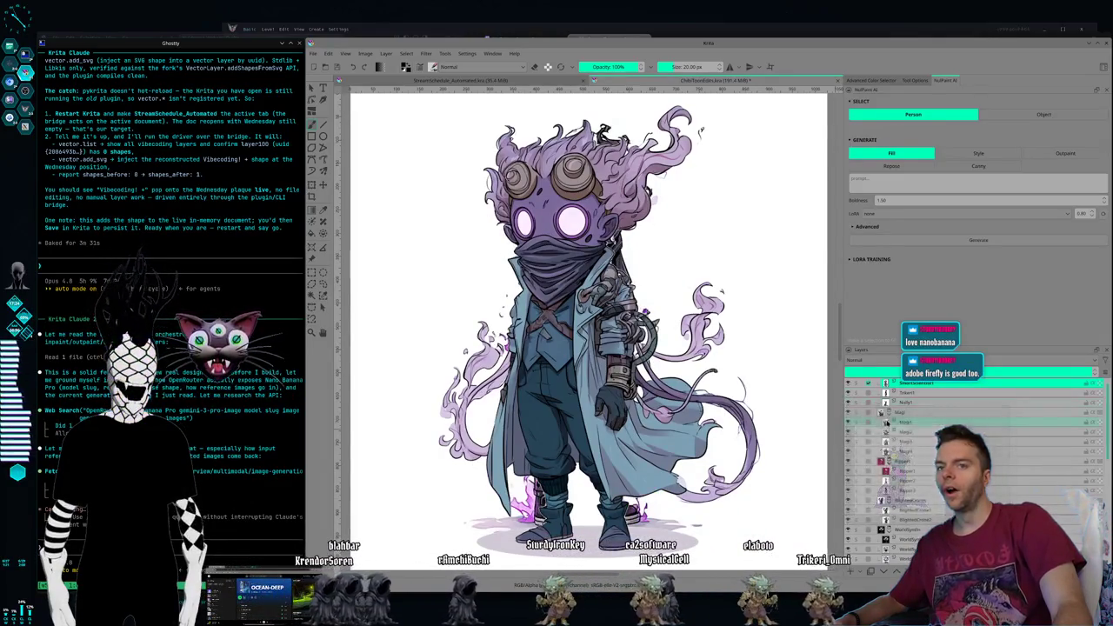
{"action": "mouse_move", "coordinate": [908, 402]}
{"action": "scroll", "coordinate": [913, 400], "scroll_direction": "up", "scroll_amount": 1}
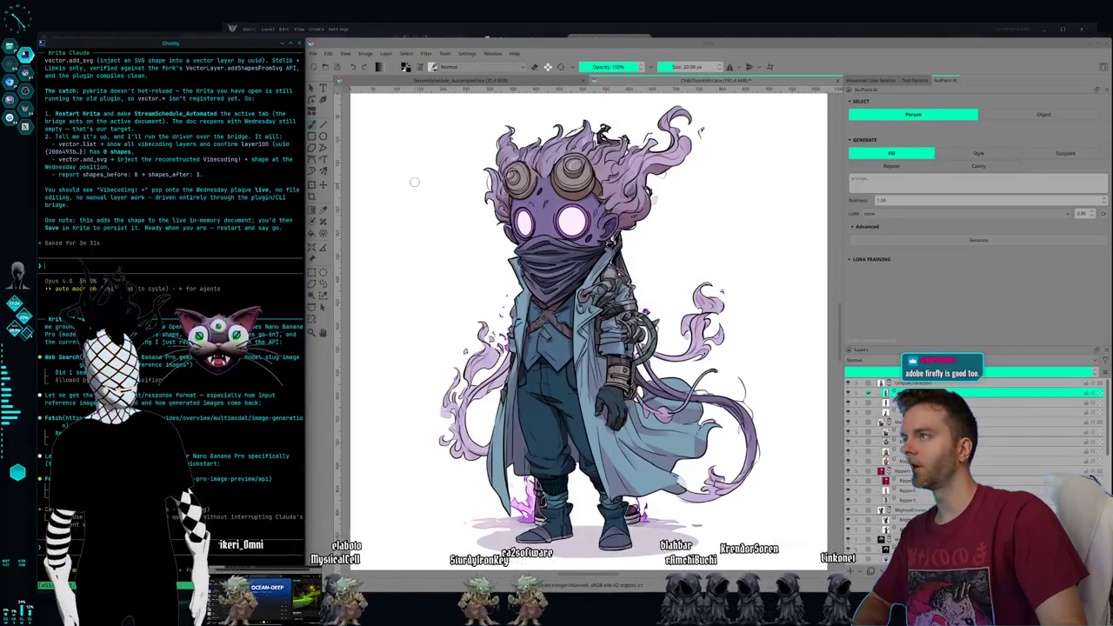
{"action": "left_click", "coordinate": [503, 80]}
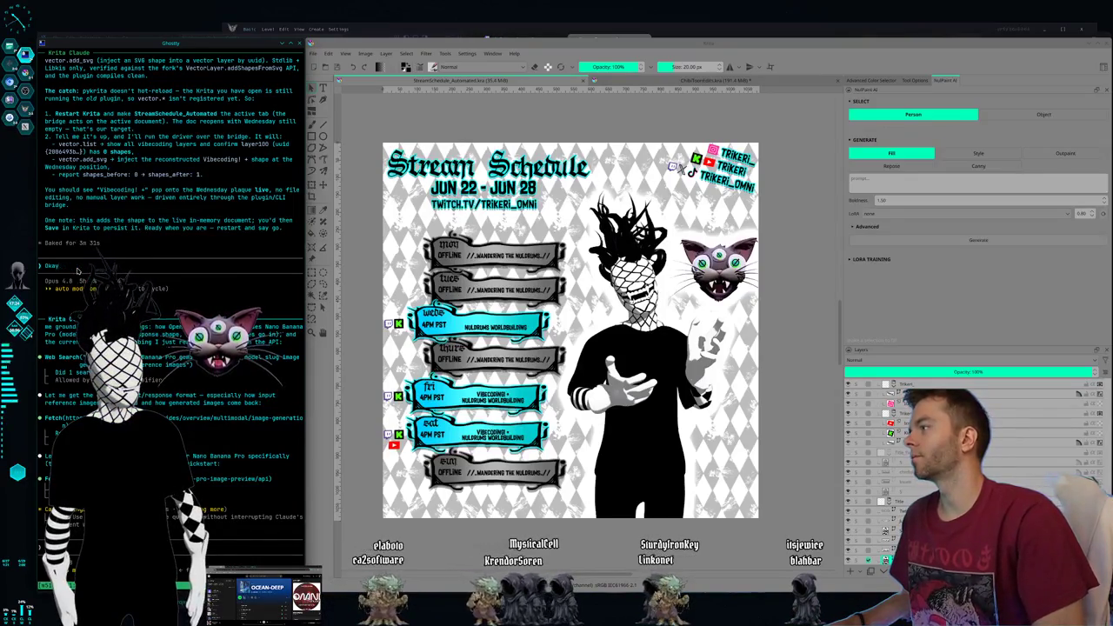
Clear the drafted terminal message, then quit Krita without saving ChibiToonEdits.kra.
{"action": "key", "text": "BackSpace"}
{"action": "key", "text": "BackSpace"}
{"action": "key", "text": "BackSpace"}
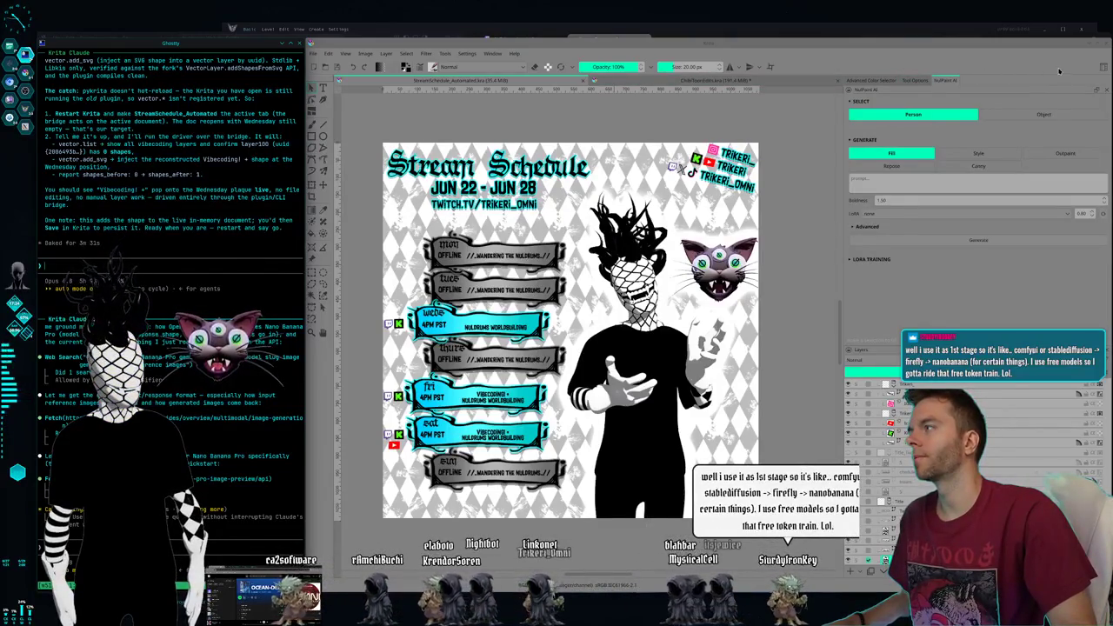
{"action": "left_click", "coordinate": [1105, 54]}
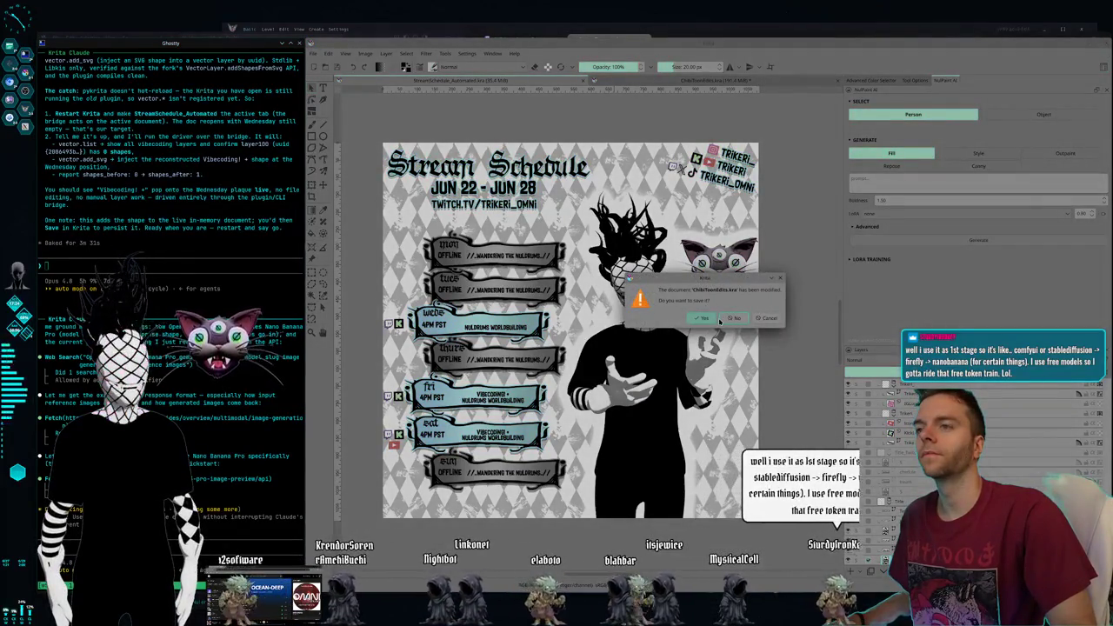
{"action": "left_click", "coordinate": [728, 319]}
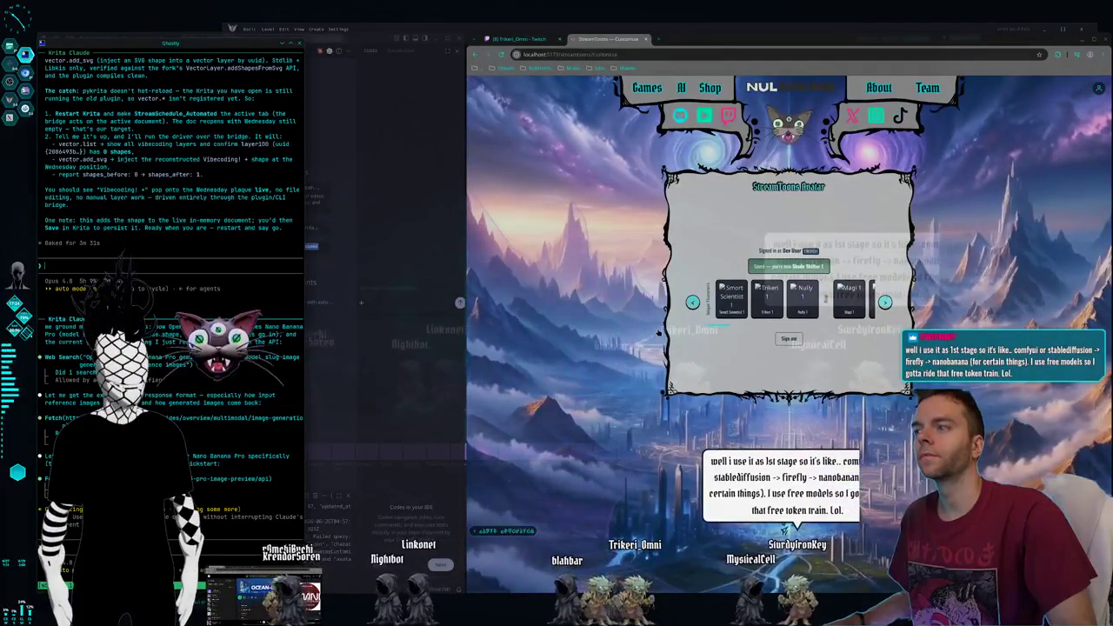
Relaunch Krita by searching 'krita' in KRunner.
{"action": "key", "text": "alt+space"}
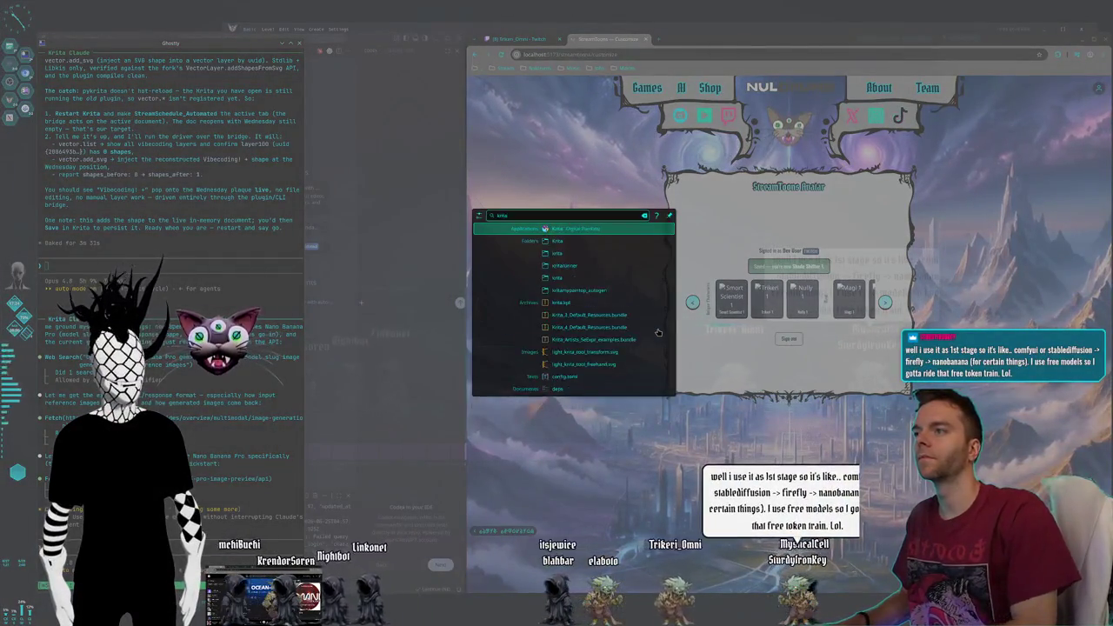
{"action": "key", "text": "Return"}
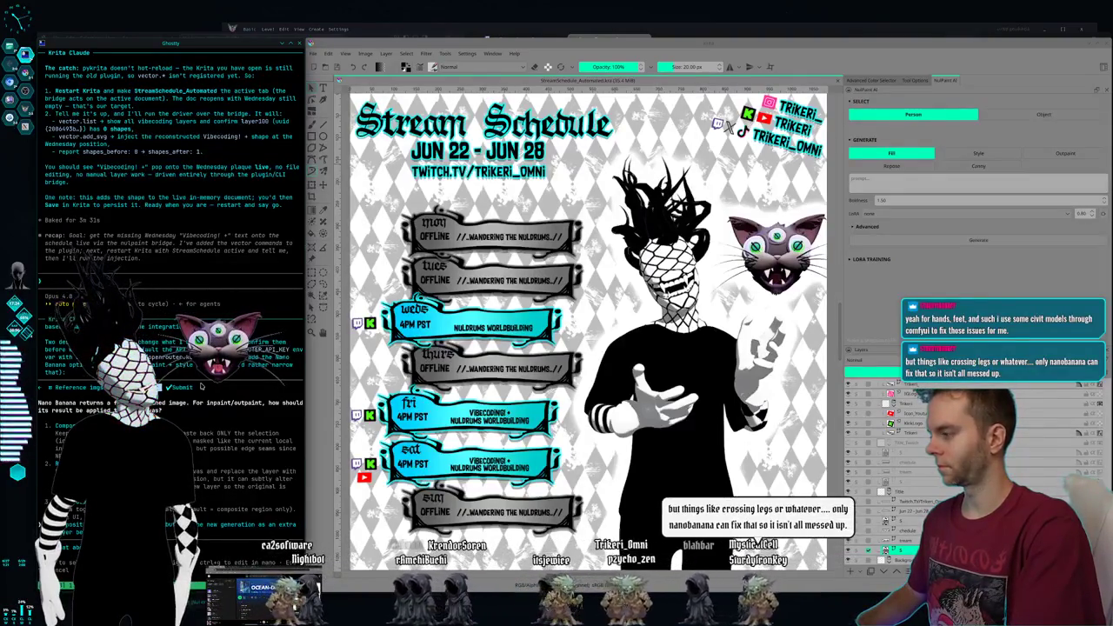
Submit the agent's answers, then ask Claude to fix the Wednesday Vibecoding line now Krita is restarted.
{"action": "key", "text": "Return"}
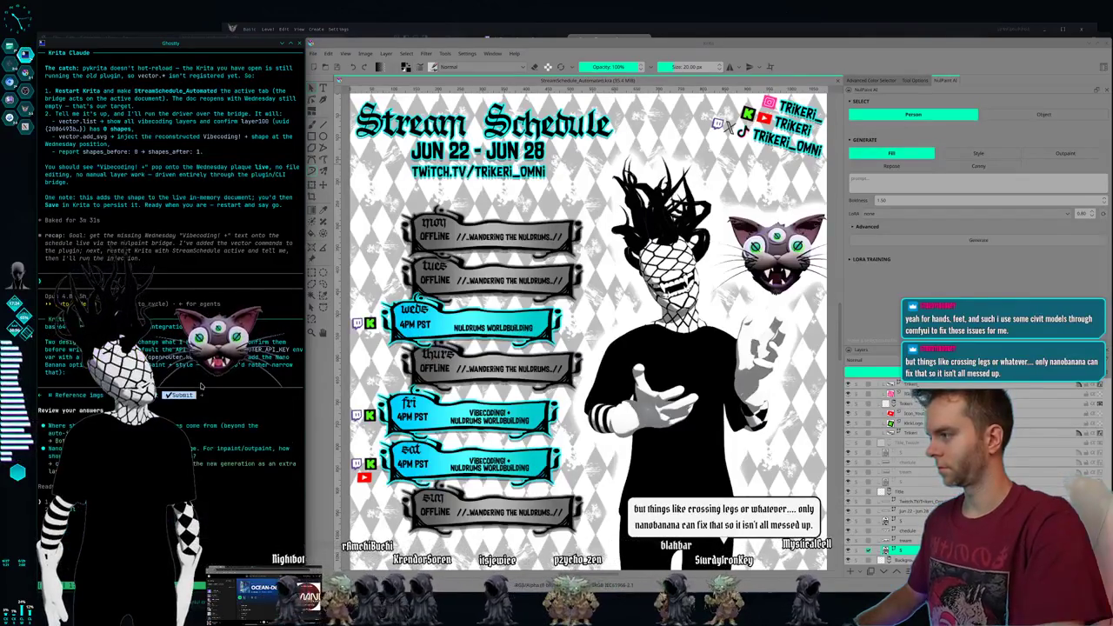
{"action": "key", "text": "Return"}
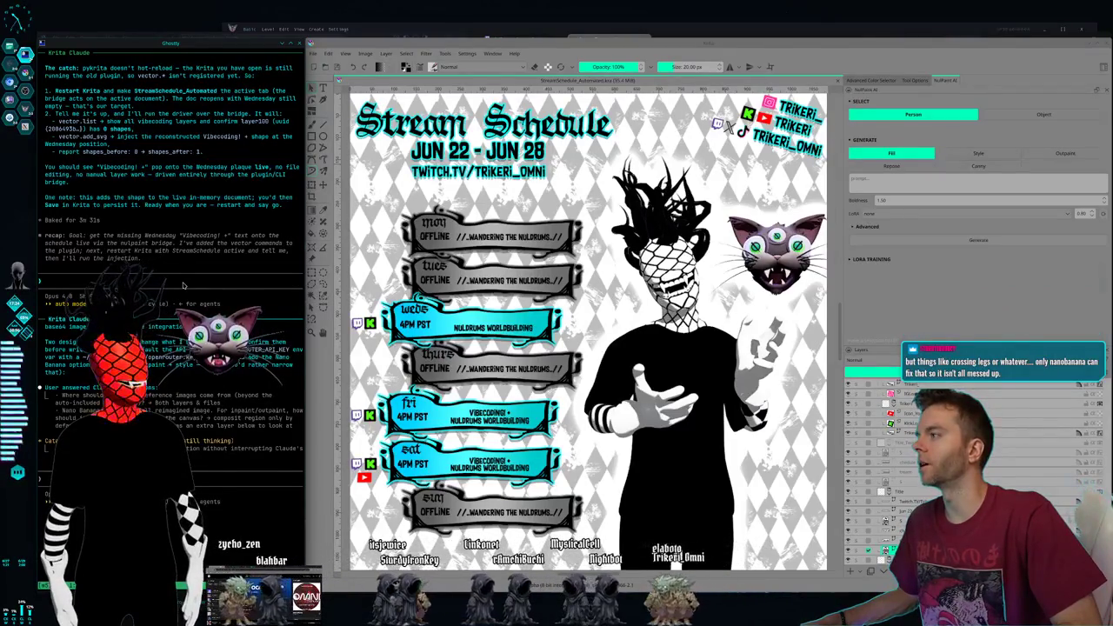
{"action": "type", "text": "Okay, I restarted Krita. Now see if you can fix the vibe coding on the Wednesday online panel."}
{"action": "key", "text": "Return"}
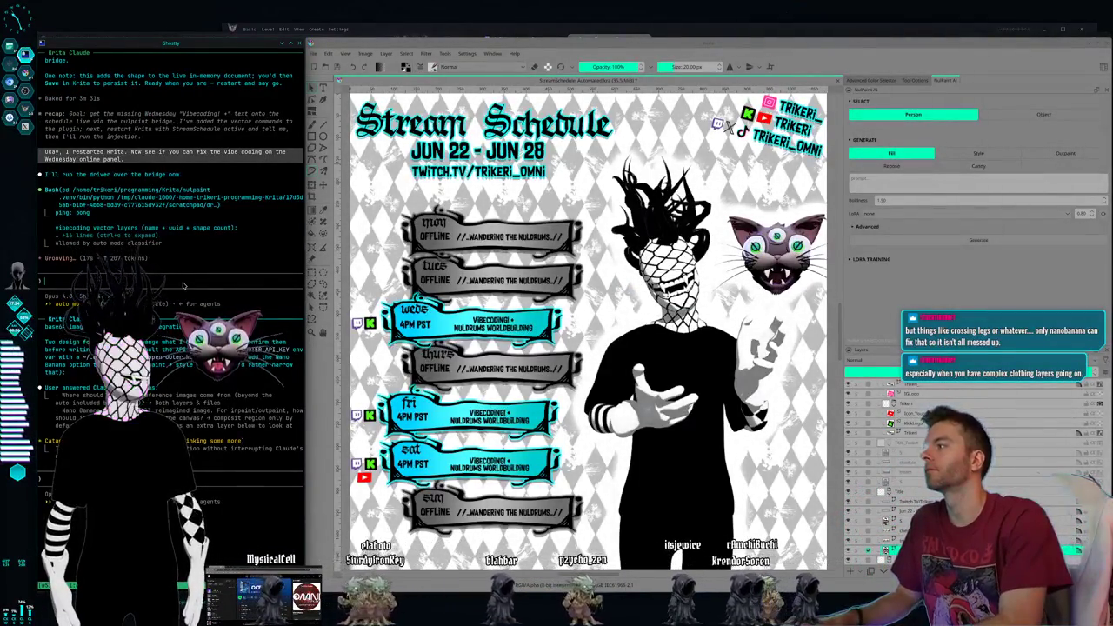
{"action": "type", "text": "its fixed it work"}
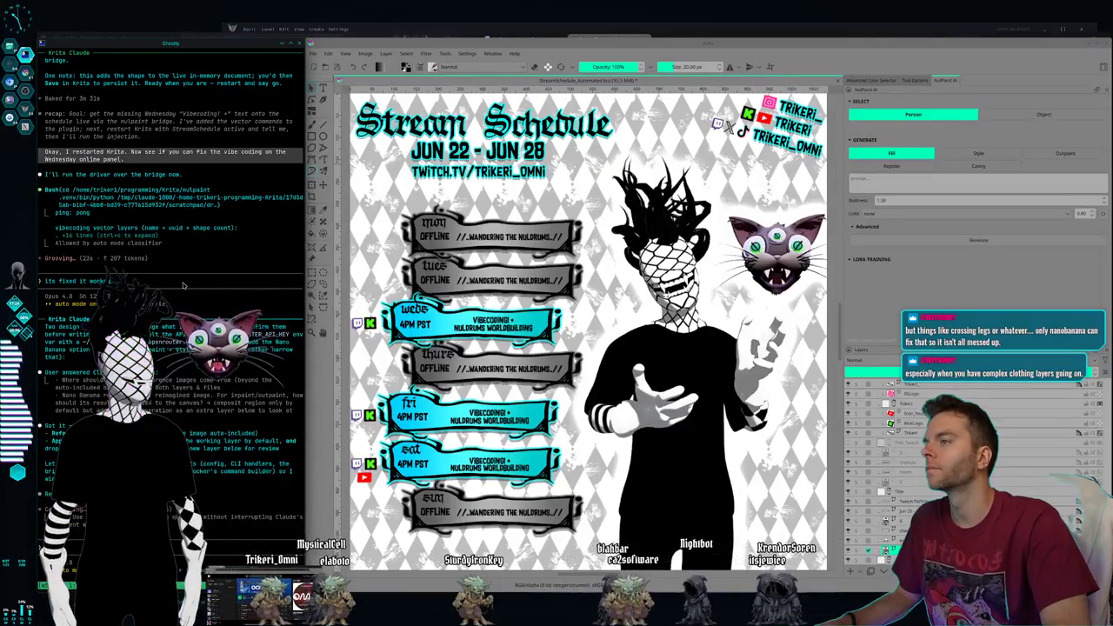
{"action": "key", "text": "Return"}
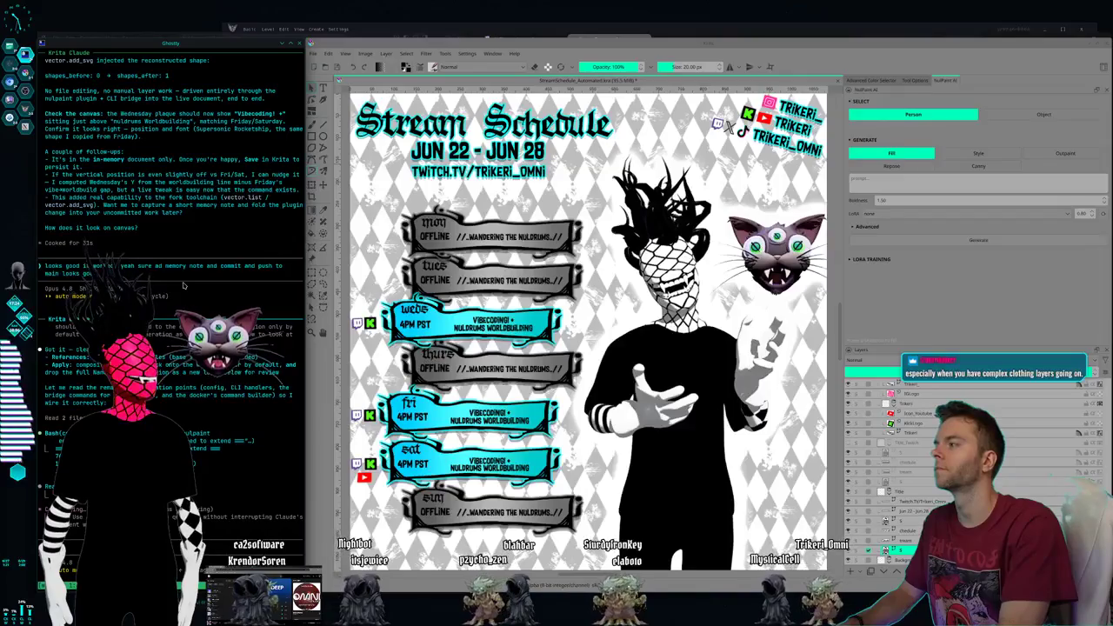
{"action": "key", "text": "Return"}
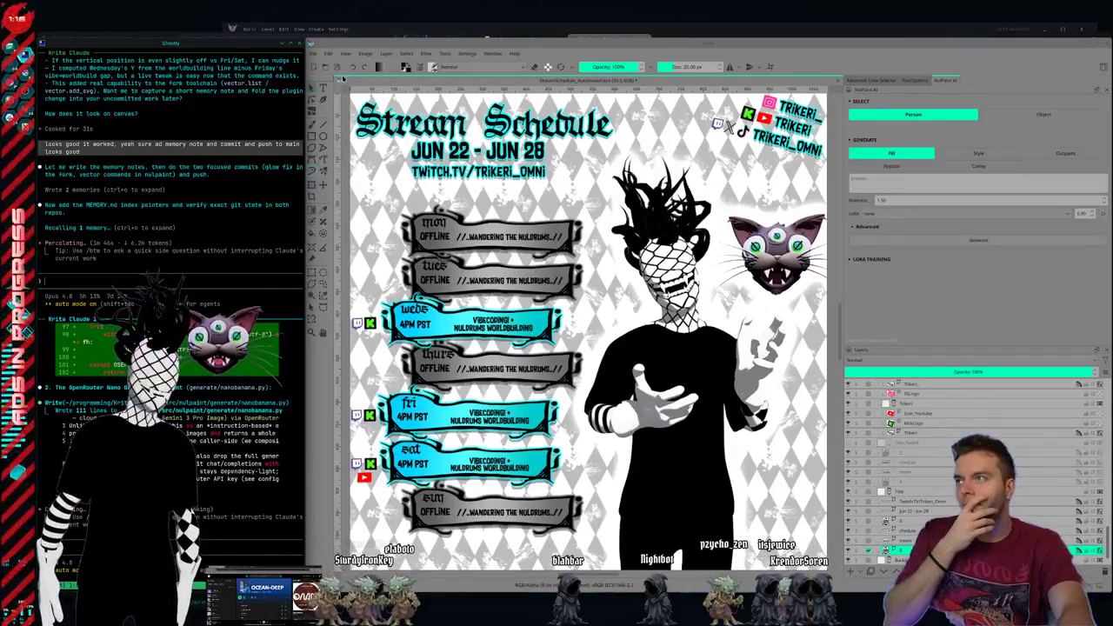
Dismiss the File menu and switch to the next virtual desktop with Ctrl+Alt+Right.
{"action": "left_click", "coordinate": [313, 54]}
{"action": "key", "text": "Escape"}
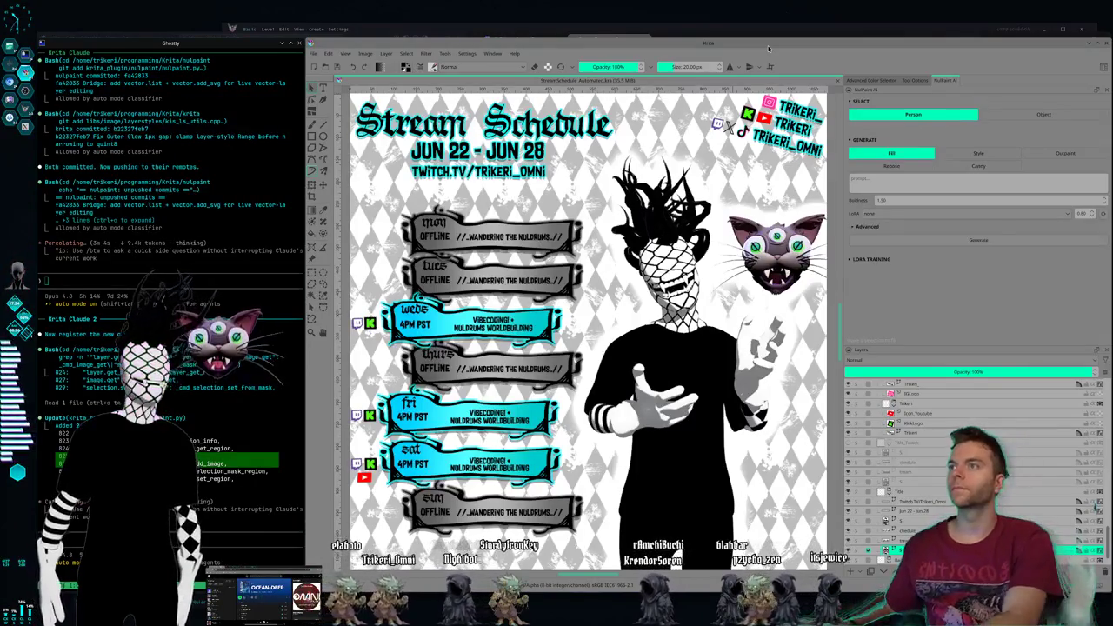
{"action": "key", "text": "ctrl+alt+Right"}
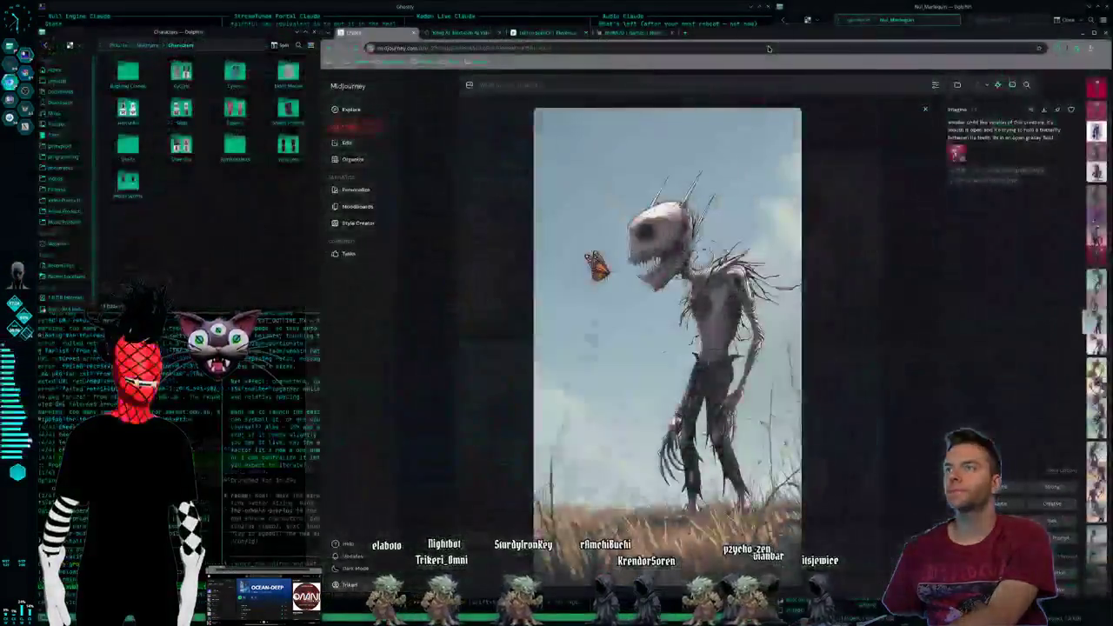
Move on from the Midjourney desktop to the Ghostty coding desktop.
{"action": "key", "text": "ctrl+alt+Right"}
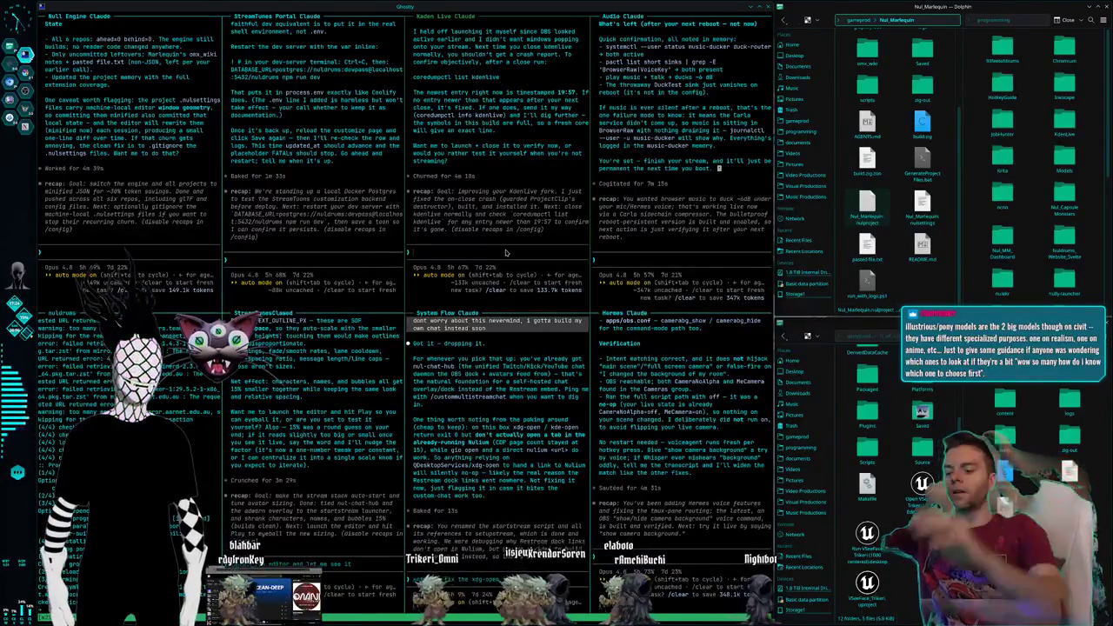
Ask the Kdenlive agent for a hotkey-driven play-mode toggle.
{"action": "type", "text": "Hey, okay, so now I want some kind of mode toggle. I don't know what hockey we could use. If you have any suggestions, let me know. But I want to be able to make a spacebar play from where my cursor is on the timeline instead of continuing to play from wherever the playhead is located."}
{"action": "key", "text": "Return"}
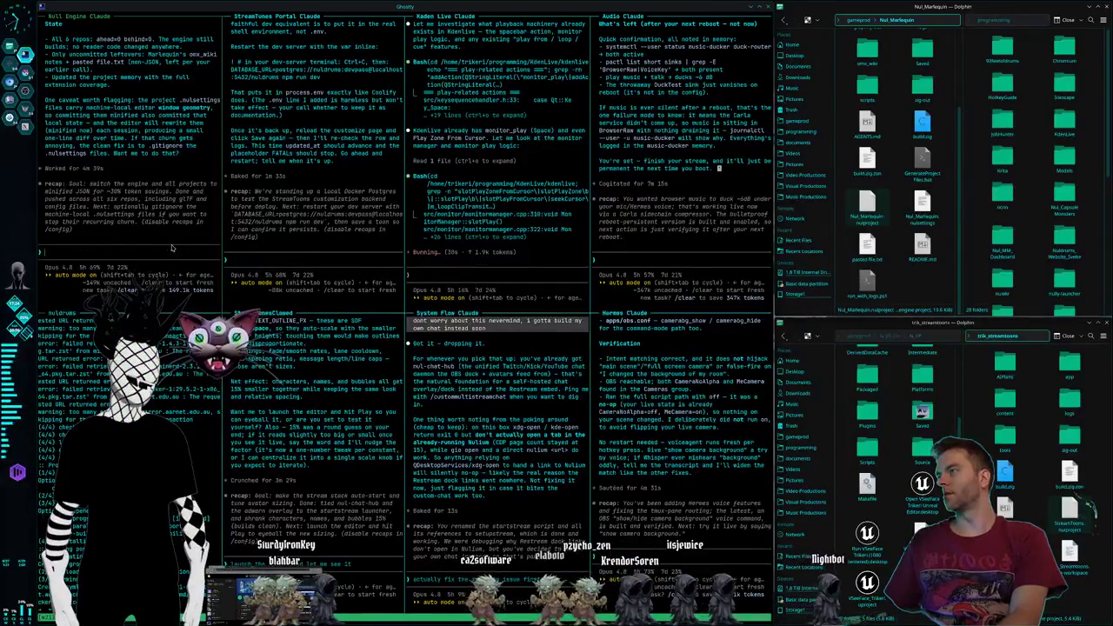
Tell the engine agent settings files should be per machine, then exit the System Flow agent.
{"action": "type", "text": "Yeah, I think we want the settings files to be per machine instead."}
{"action": "key", "text": "Return"}
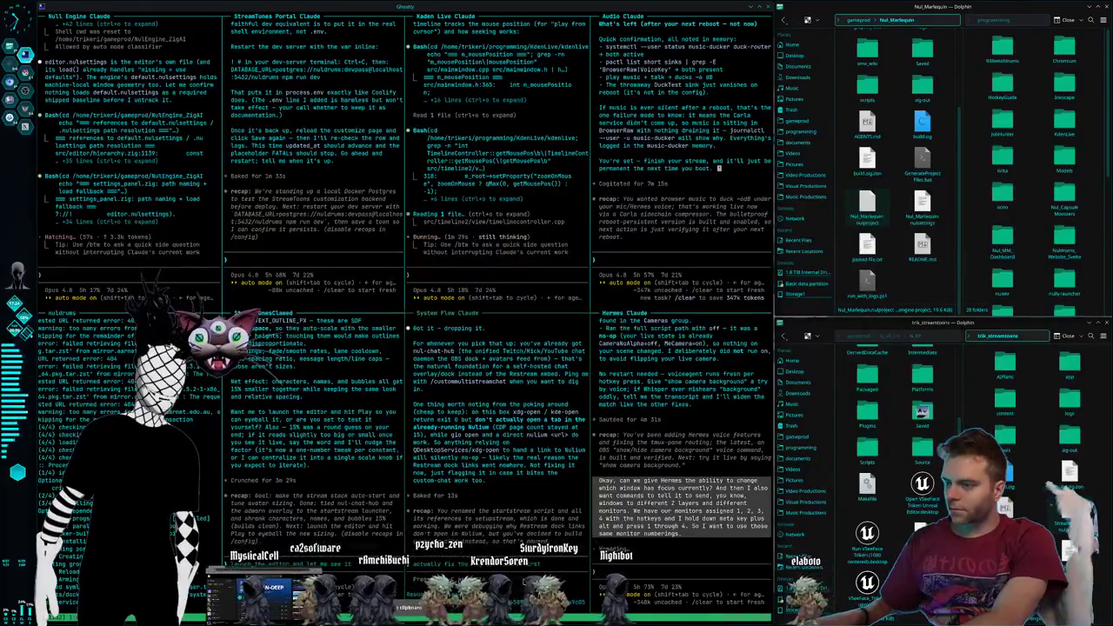
{"action": "key", "text": "ctrl+c"}
{"action": "key", "text": "ctrl+c"}
{"action": "type", "text": "ls"}
{"action": "key", "text": "Return"}
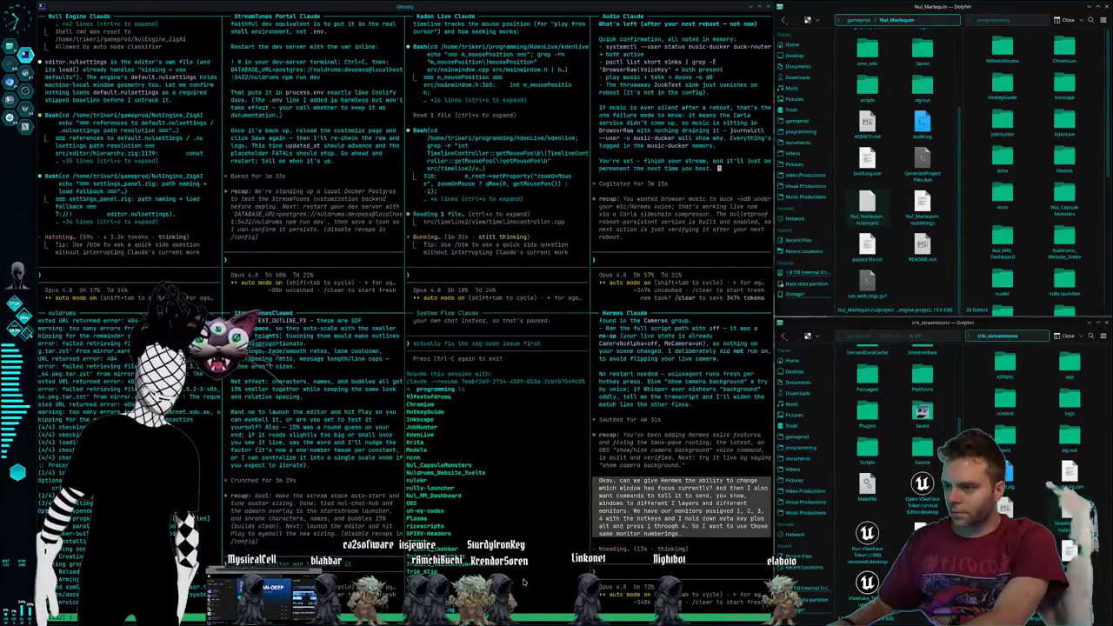
Enter the stream folder, list its contents, and start Claude Code there.
{"action": "type", "text": "cd stream"}
{"action": "key", "text": "Return"}
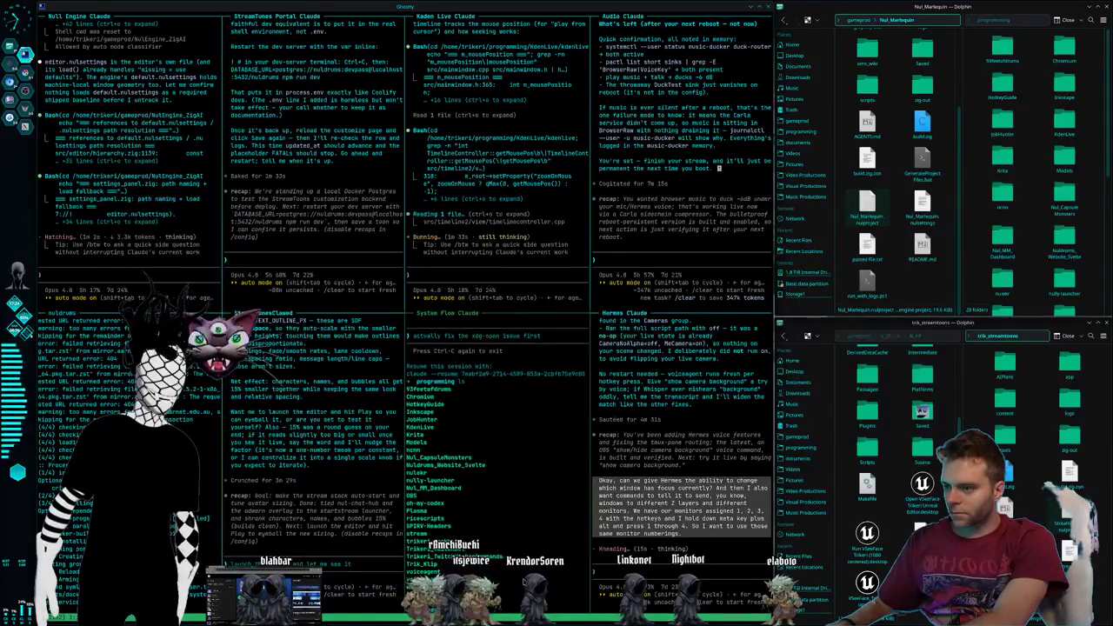
{"action": "type", "text": "ls"}
{"action": "key", "text": "Return"}
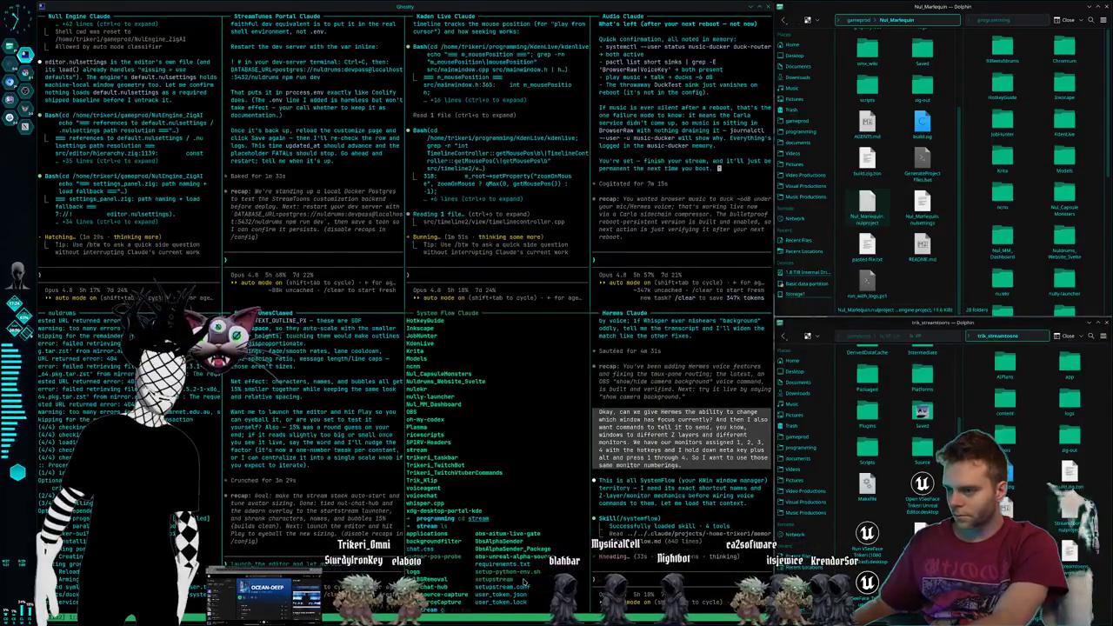
{"action": "key", "text": "Return"}
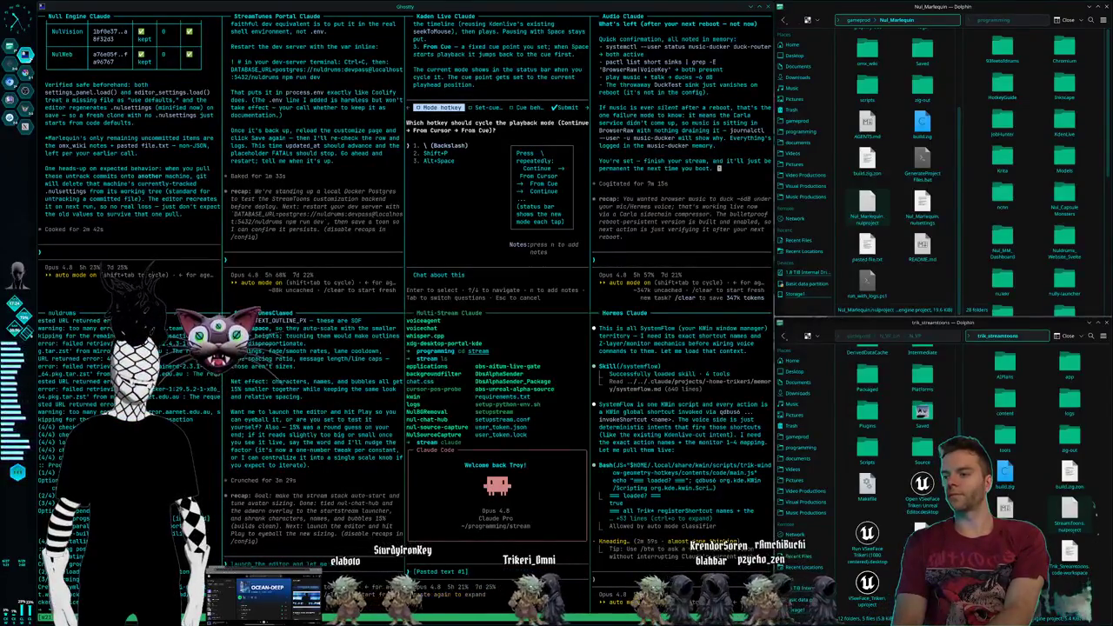
Dictate the OBS multi-stream chat dock request and answer the mode hotkey and set-cue key questions.
{"action": "type", "text": "Hey, we need to start building our own multi-stream chat dock for OBS. I think it'd basically be a browser window that we dock. So we could build this to run in the Nullium browser as well in general, but this needs to be just a multi-stream chat window. And eventually I want my own chat overlay, but we don't need that right now. Let's just figure out a dock that is a better version of Restream. We need one that lets me do moderation actions. It actually truly works for sending out messages to Twitch, Kik, and YouTube, all three, if I type a message in it. When I have it set to send to all mode. And then we need to rewrite our recruiting message Python script that we have to work with this backend to send out the messages to everybody as well. Instead of being Twitch exclusive. Oh, also I want to be able to see the 7TV name colors and animated emotes and stuff in my restream chat. And have Kik people be colorized as well with the green names and the YouTube people be colorized."}
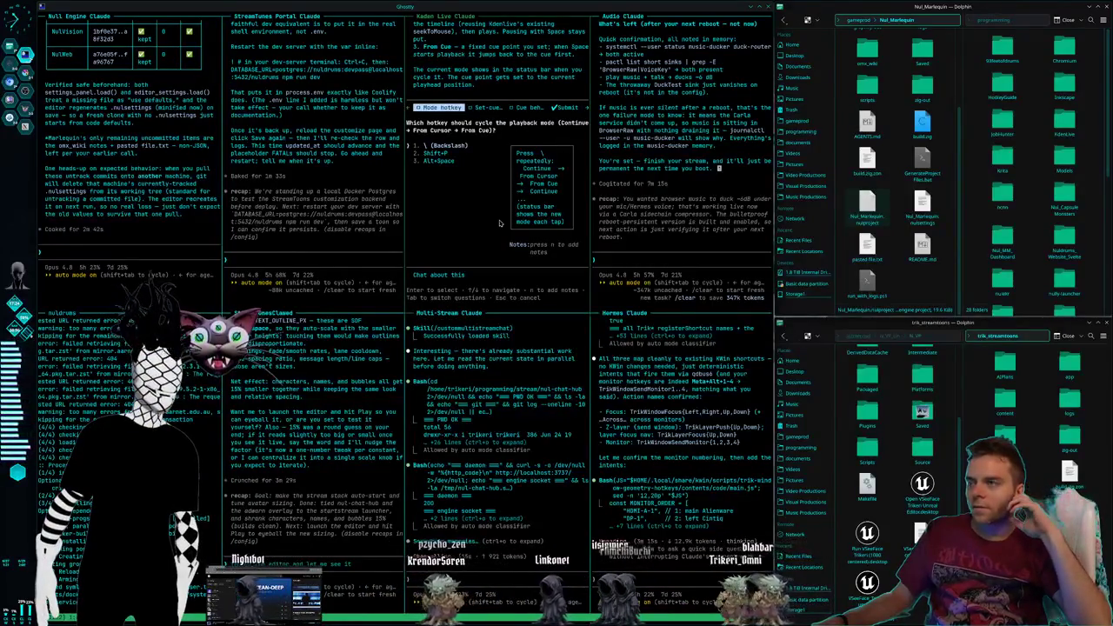
{"action": "key", "text": "Return"}
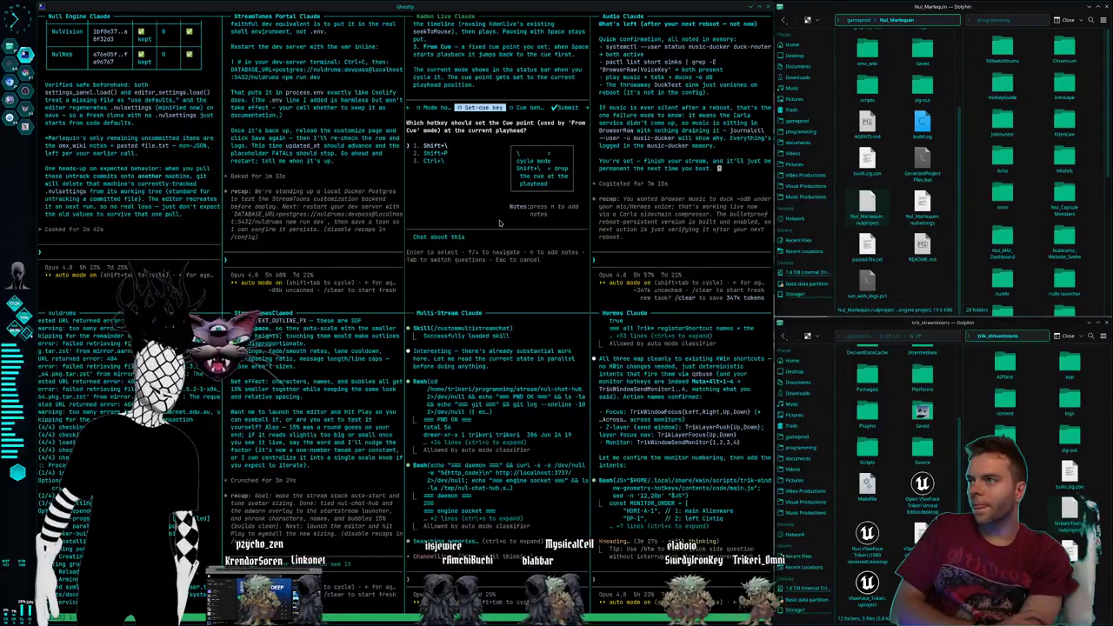
{"action": "key", "text": "Left"}
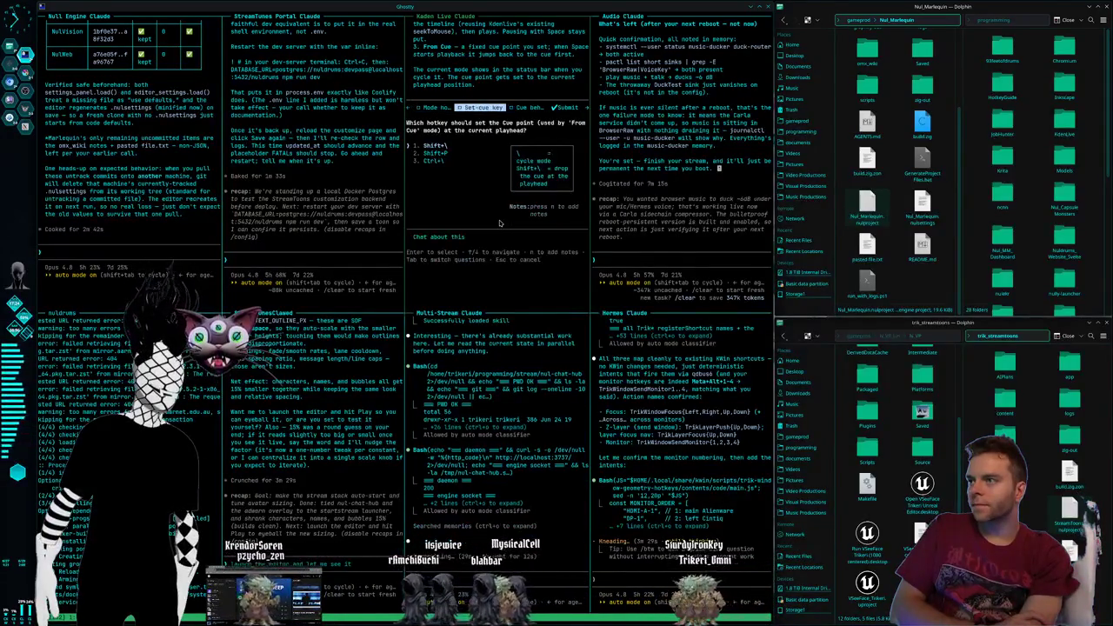
{"action": "key", "text": "Return"}
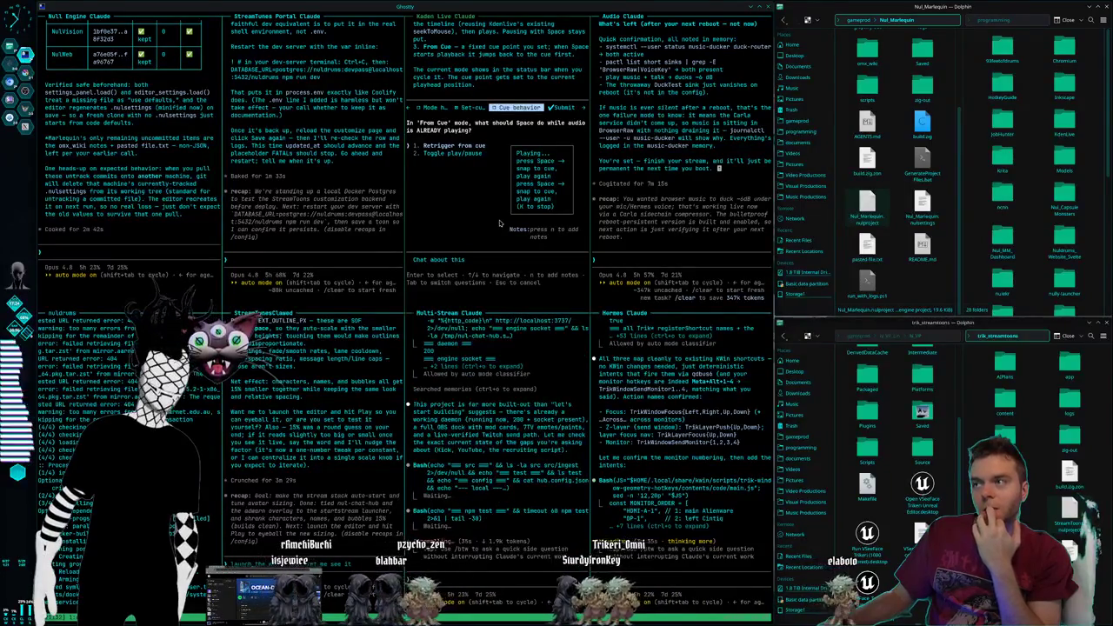
Pick toggle play/pause for cue behaviour, submit the answers, and interrupt the task.
{"action": "key", "text": "Down"}
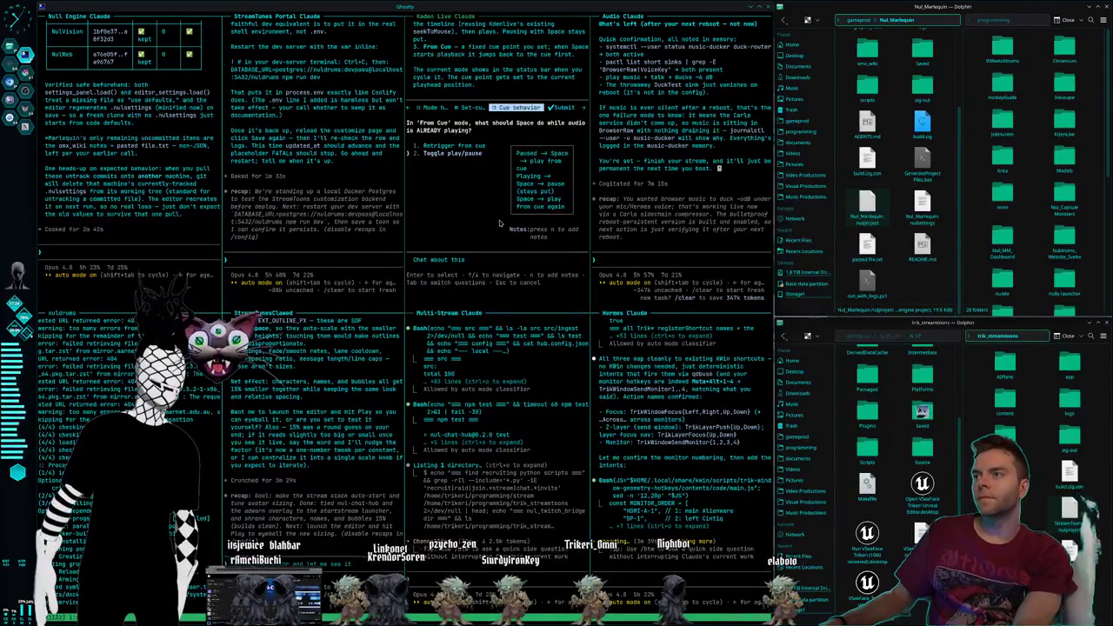
{"action": "key", "text": "Return"}
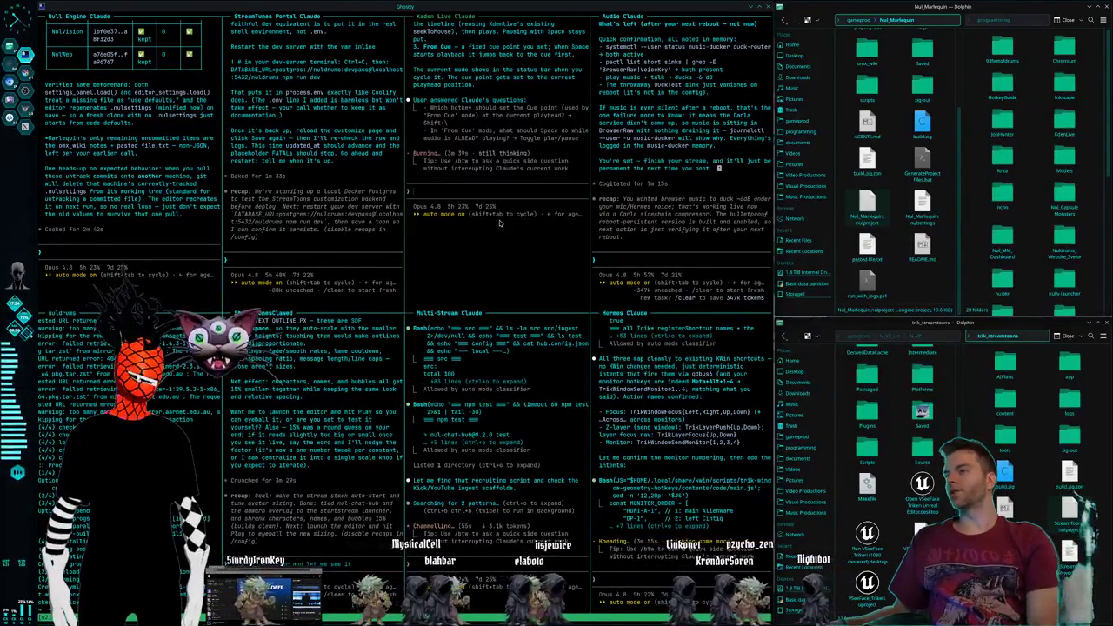
{"action": "key", "text": "Escape"}
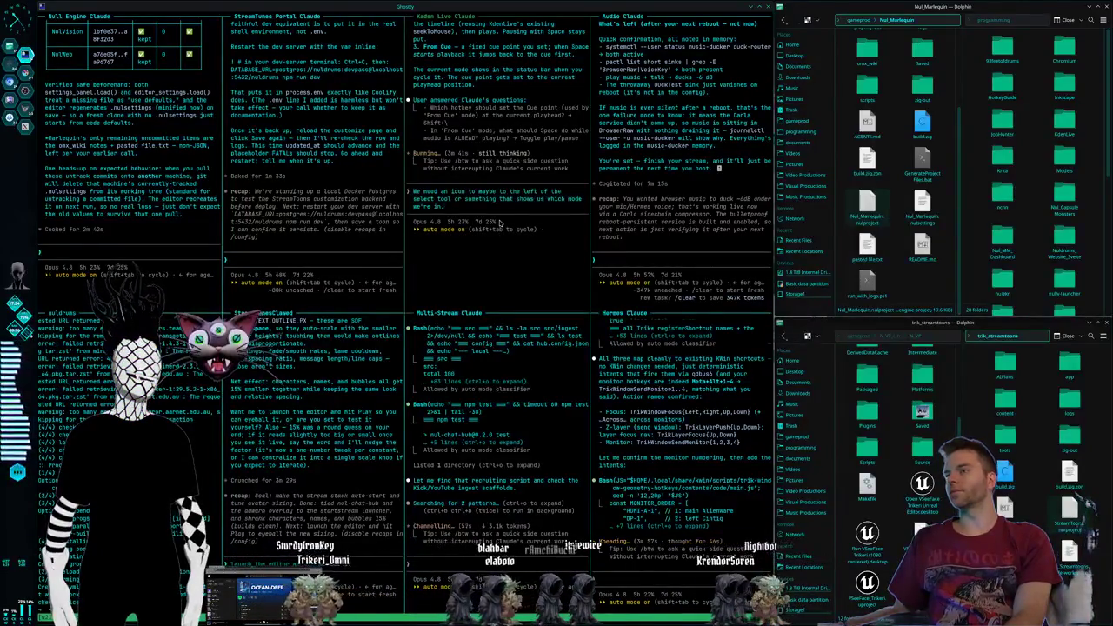
Request an icon left of the select tool showing which playback mode is active.
{"action": "type", "text": "We need an icon to maybe to the left of the select tool or something that shows us which mode we're in."}
{"action": "key", "text": "Return"}
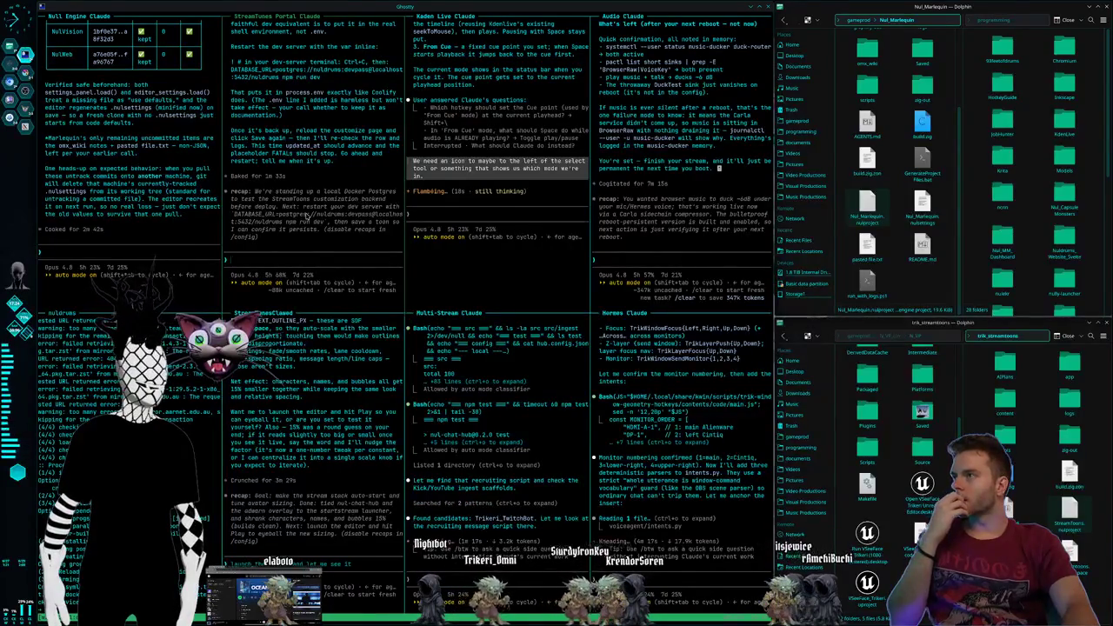
{"action": "scroll", "coordinate": [331, 221], "scroll_direction": "up", "scroll_amount": 5}
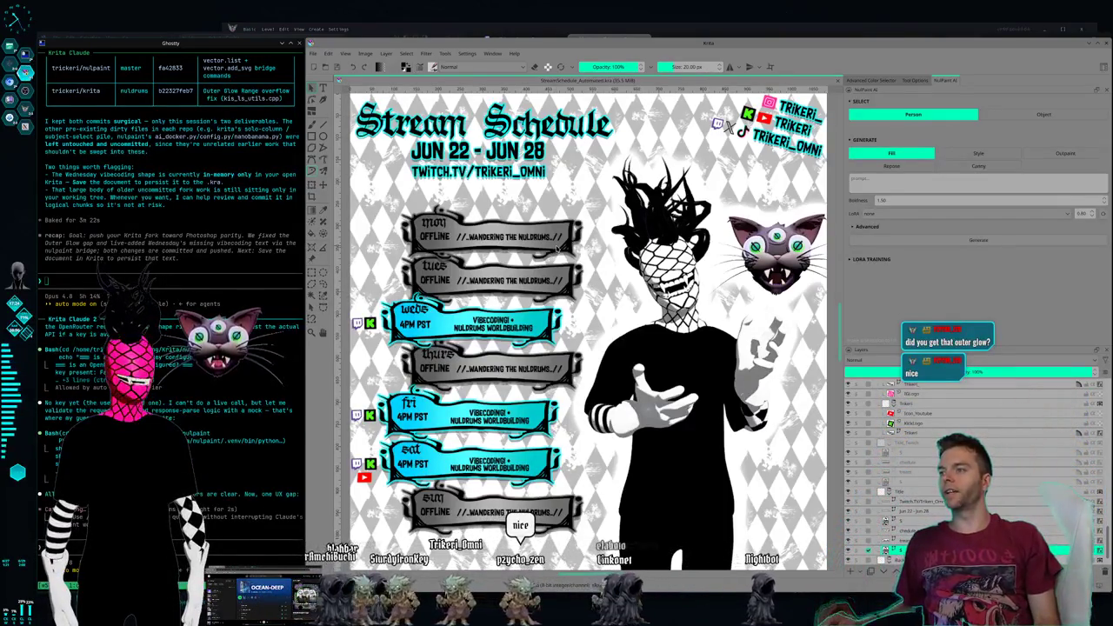
Zoom the Krita canvas out until the entire stream schedule image fits in view.
{"action": "scroll", "coordinate": [588, 302], "scroll_direction": "down", "scroll_amount": 1}
{"action": "scroll", "coordinate": [588, 302], "scroll_direction": "down", "scroll_amount": 1}
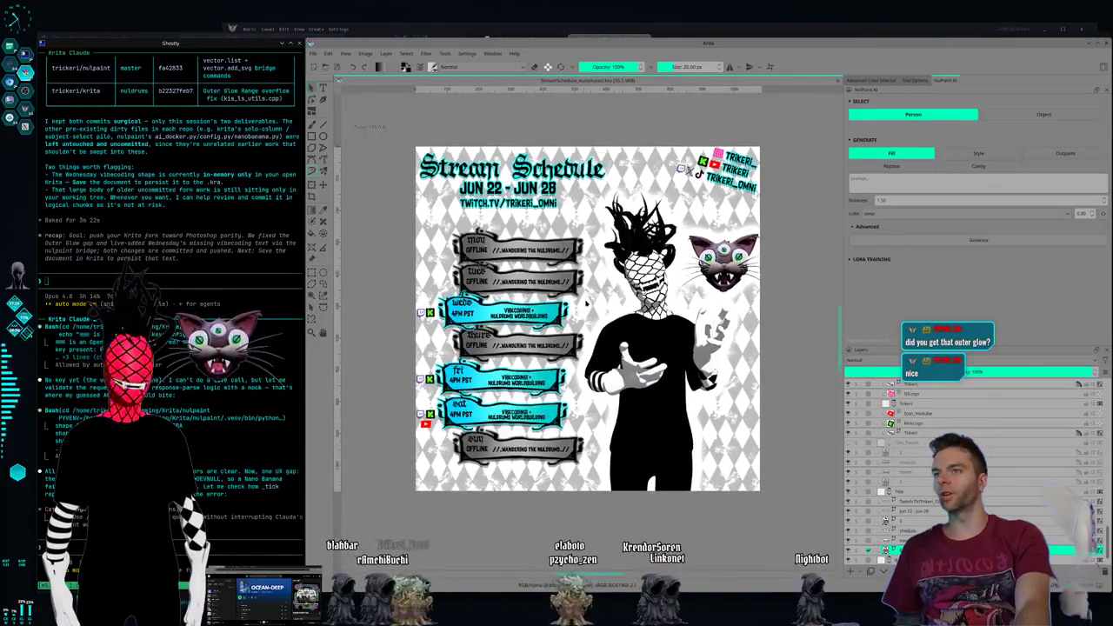
{"action": "scroll", "coordinate": [587, 302], "scroll_direction": "down", "scroll_amount": 1}
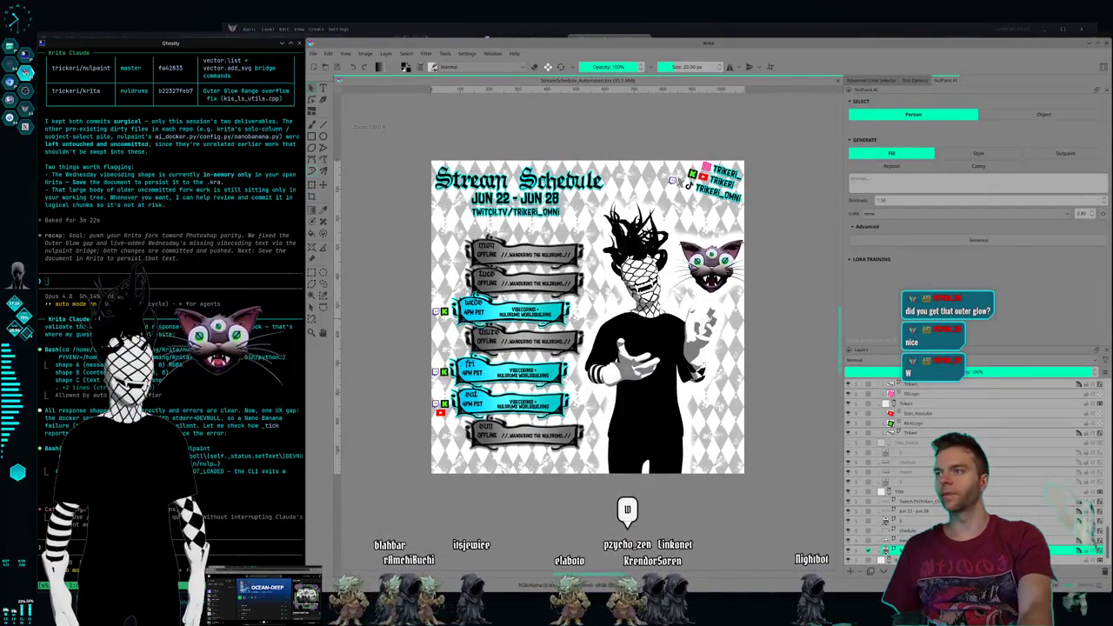
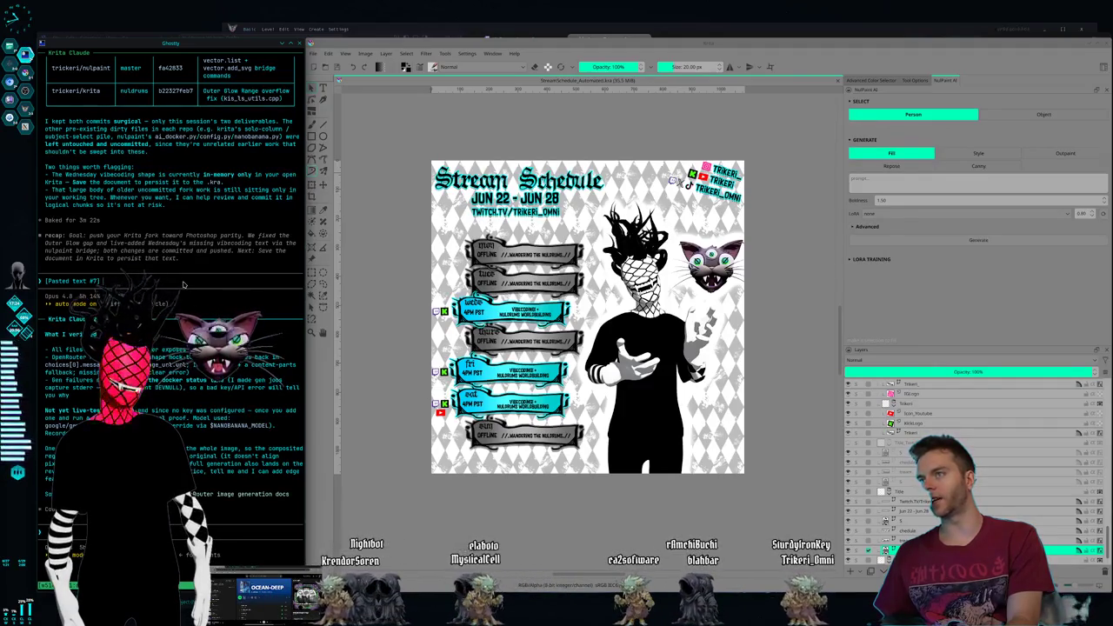
Submit the Krita schedule-automation prompt so Claude inspects StreamSchedule_Automated.kra's canvas and layers.
{"action": "key", "text": "Return"}
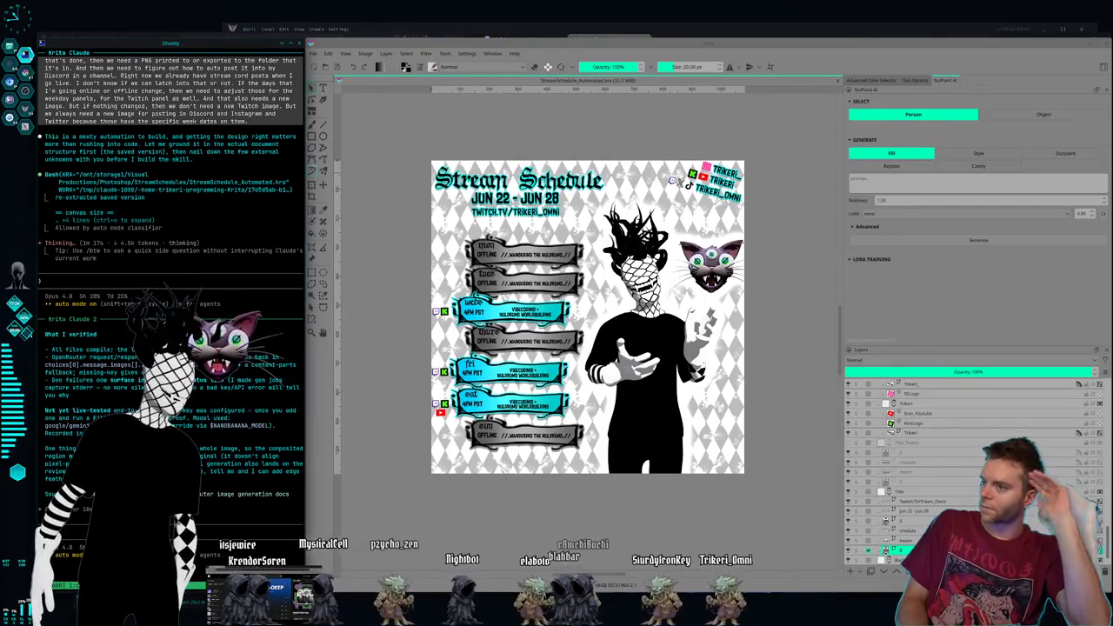
{"action": "left_click", "coordinate": [14, 303]}
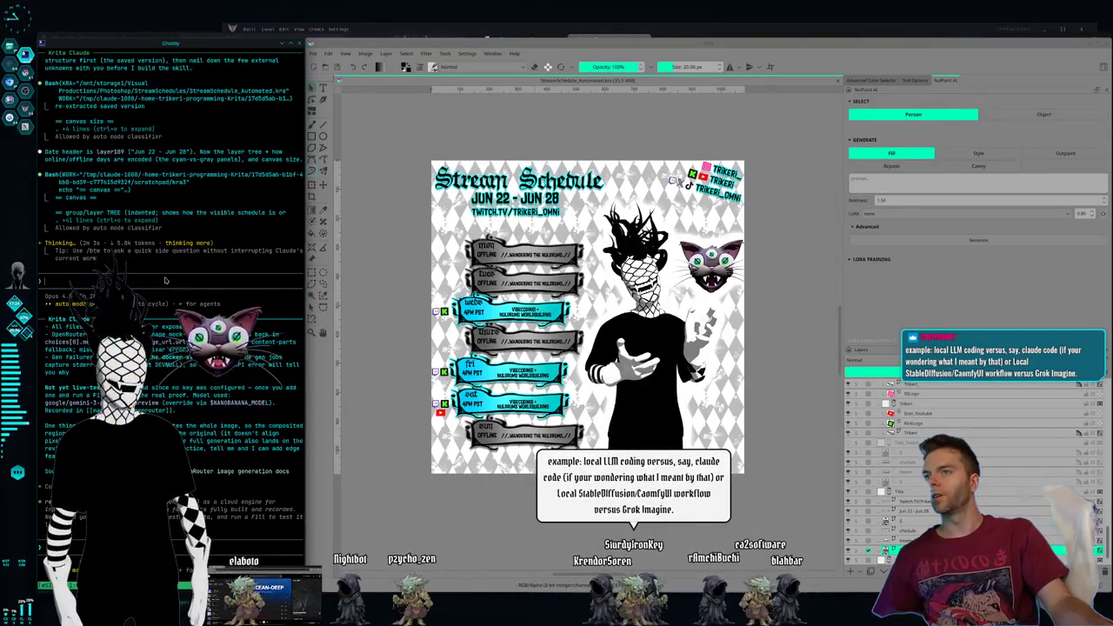
Send Claude a note that this week's schedule is posted, so test with next week's.
{"action": "type", "text": "I already posted this week's schedule, so if you want to test it by trying to make it work for next week's schedule, let me know."}
{"action": "key", "text": "Return"}
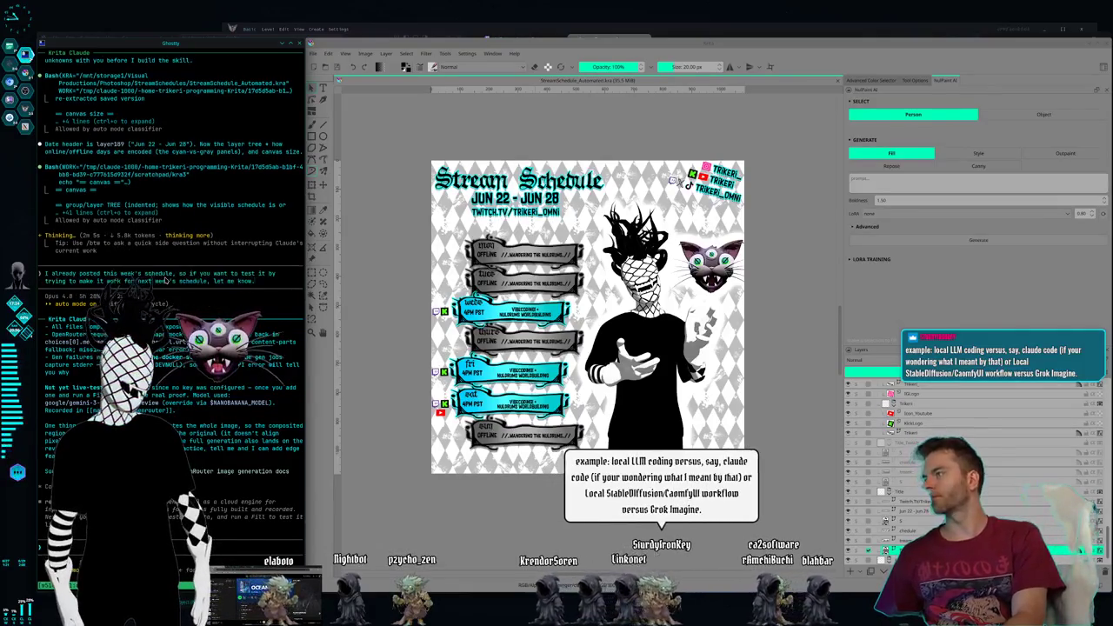
Queue the next-week testing note for Claude's next turn while it reads the layer tree.
{"action": "key", "text": "Return"}
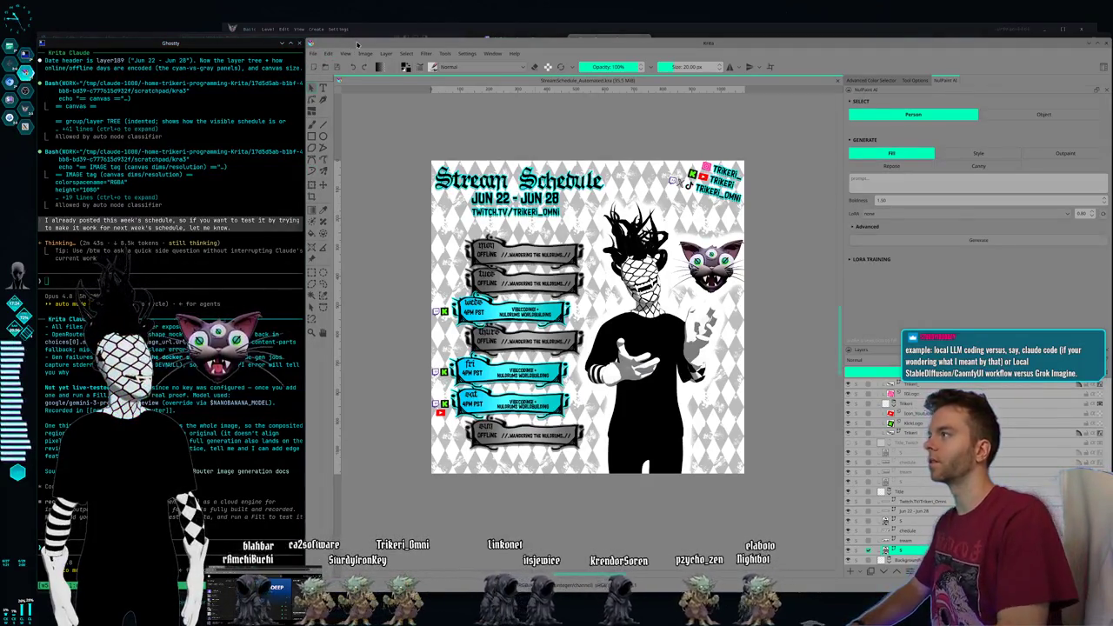
{"action": "key", "text": "super+1"}
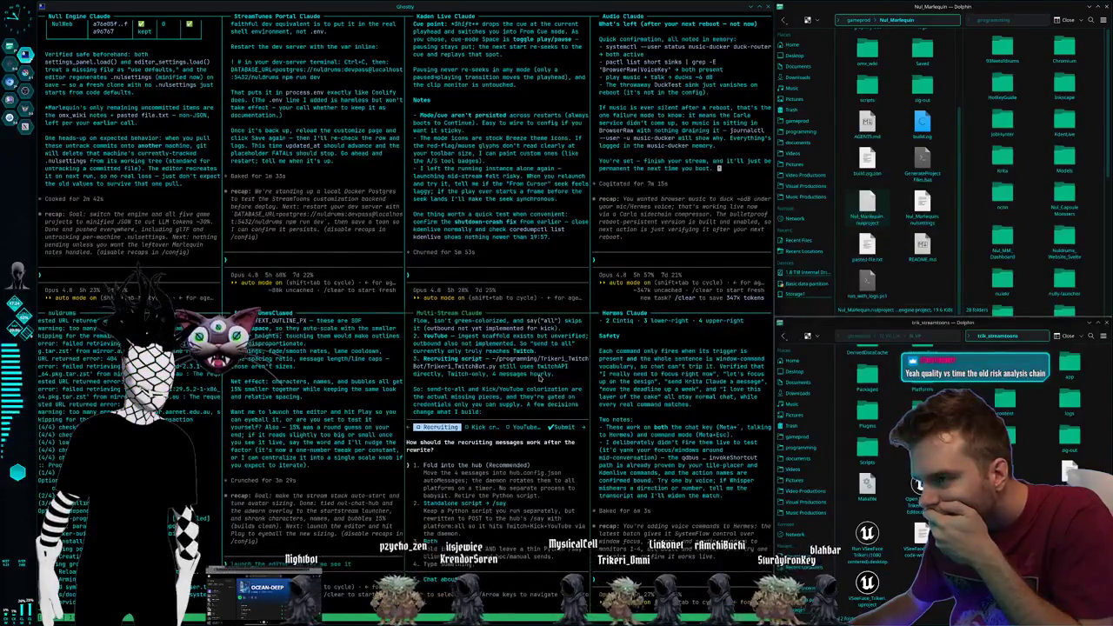
Accept folding recruiting messages into the hub in the Multi-Stream Claude session.
{"action": "key", "text": "Return"}
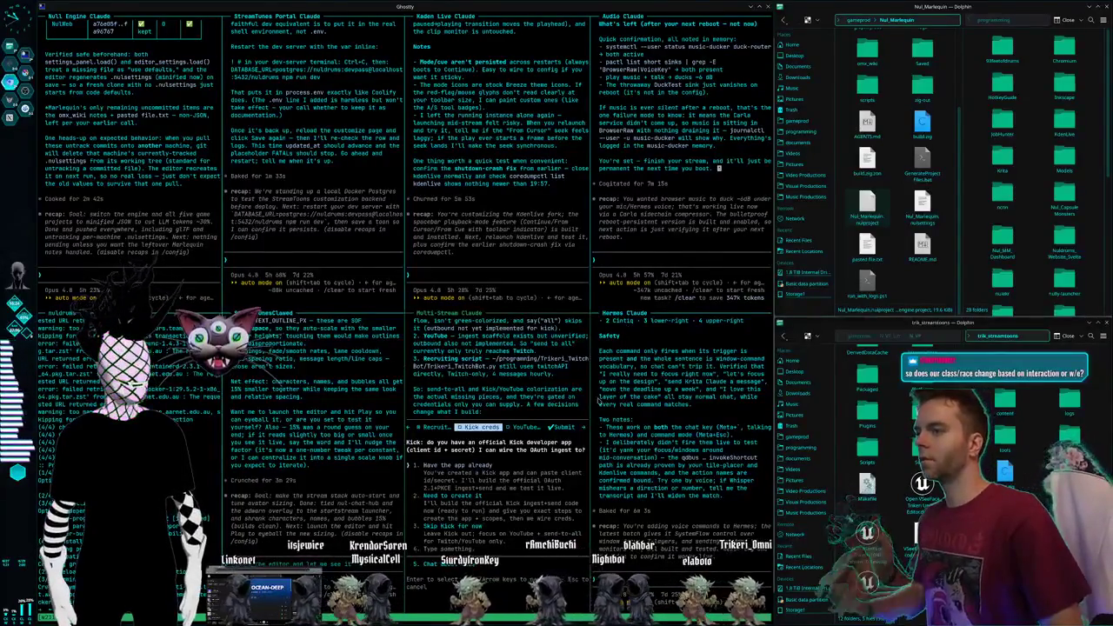
Scroll the Multi-Stream pane back down to Claude's live Kick credentials question.
{"action": "scroll", "coordinate": [519, 506], "scroll_direction": "up", "scroll_amount": 5}
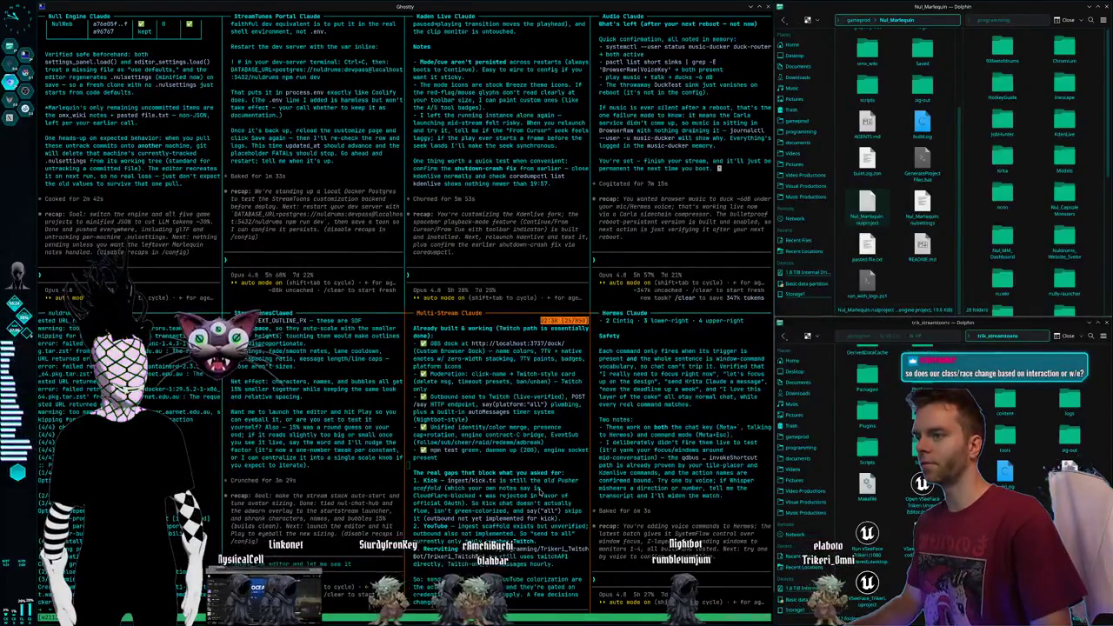
{"action": "scroll", "coordinate": [536, 503], "scroll_direction": "down", "scroll_amount": 5}
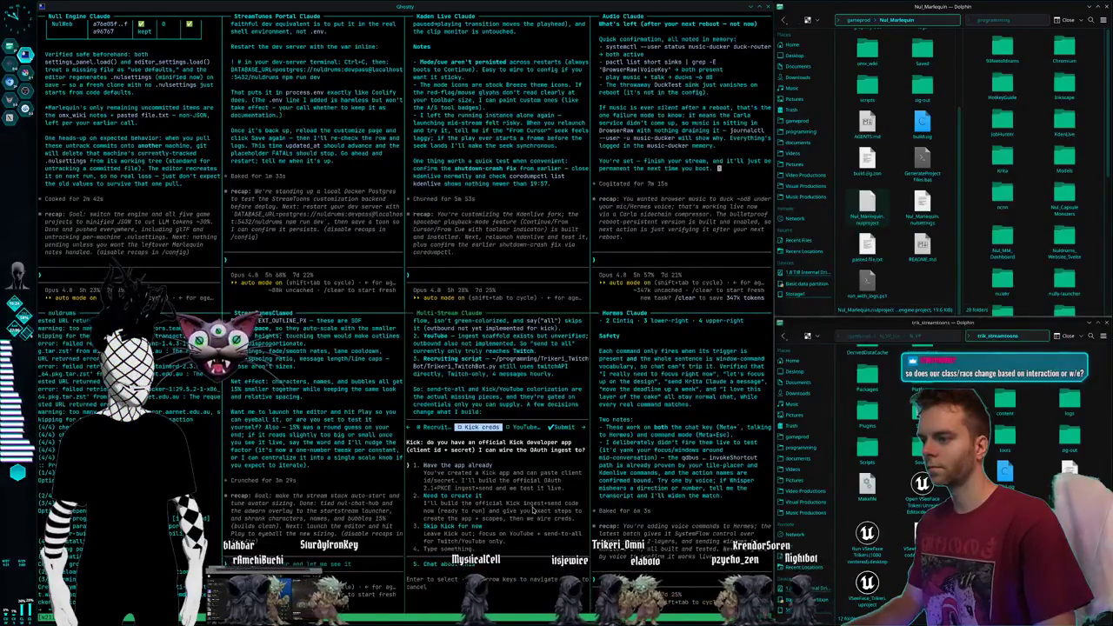
Give a custom Kick answer, pass the YouTube credentials question, and submit all answers.
{"action": "key", "text": "Down"}
{"action": "key", "text": "Down"}
{"action": "key", "text": "Down"}
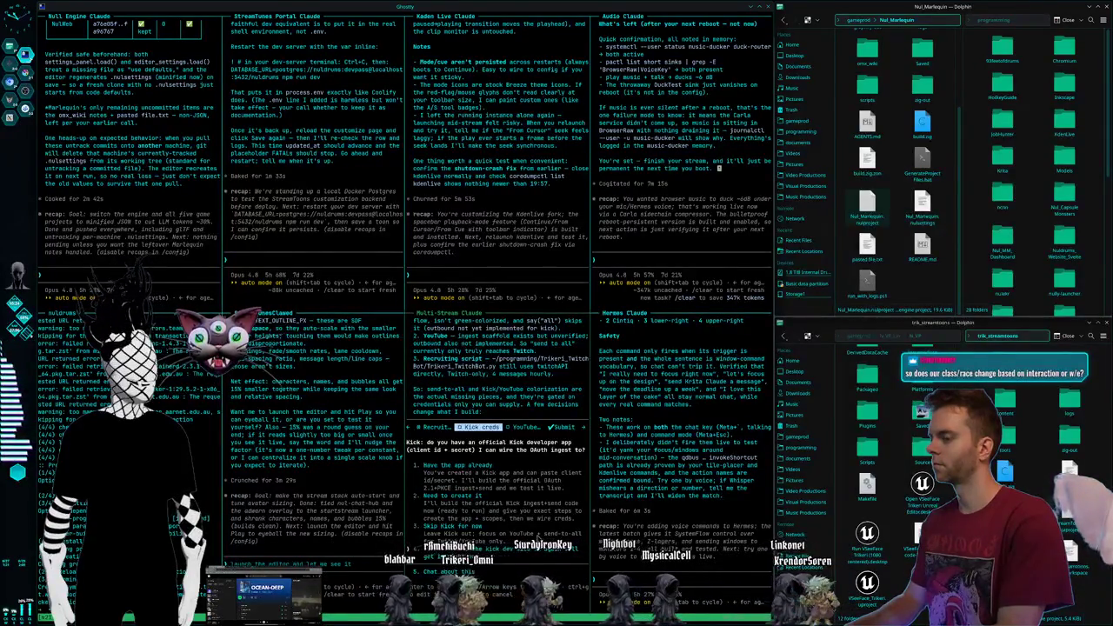
{"action": "key", "text": "Return"}
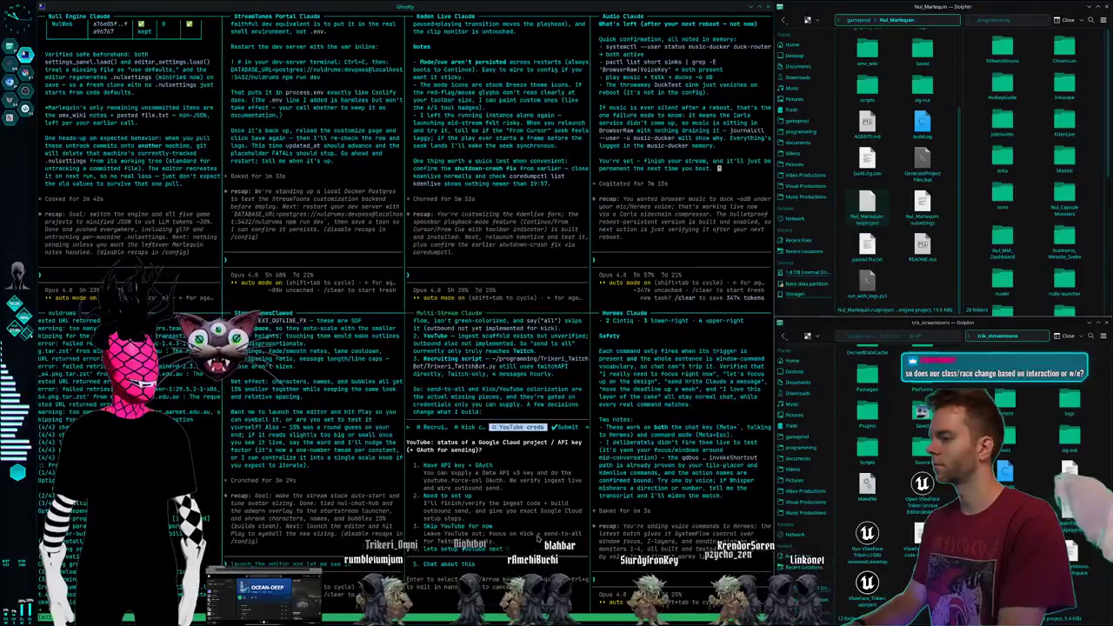
{"action": "key", "text": "Return"}
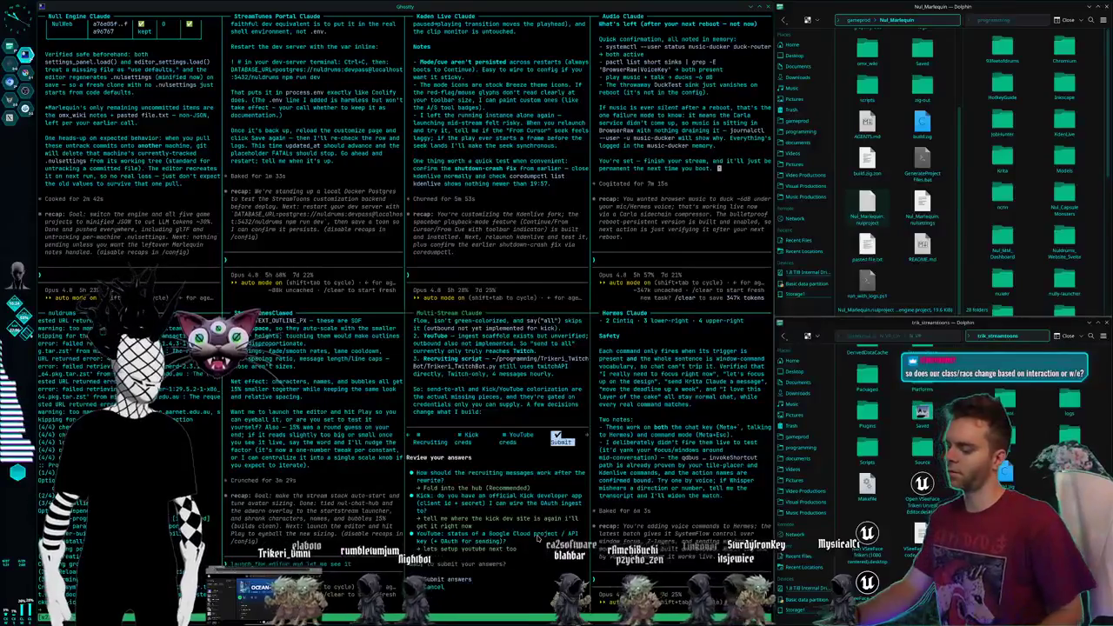
{"action": "key", "text": "Return"}
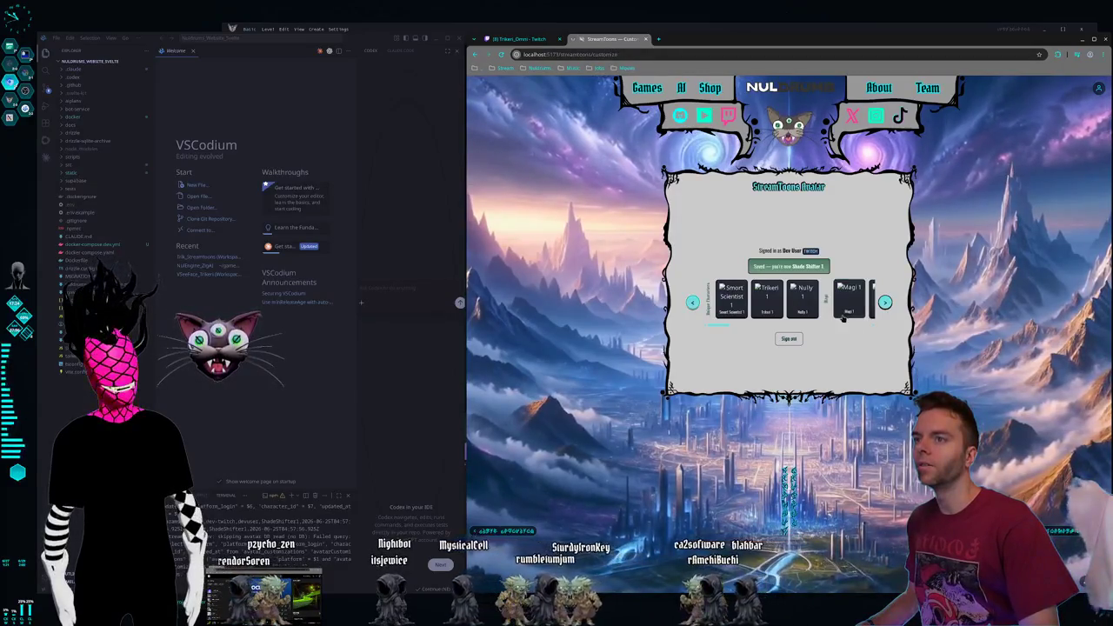
Page forward five times through the StreamToons avatar carousel.
{"action": "left_click", "coordinate": [885, 303]}
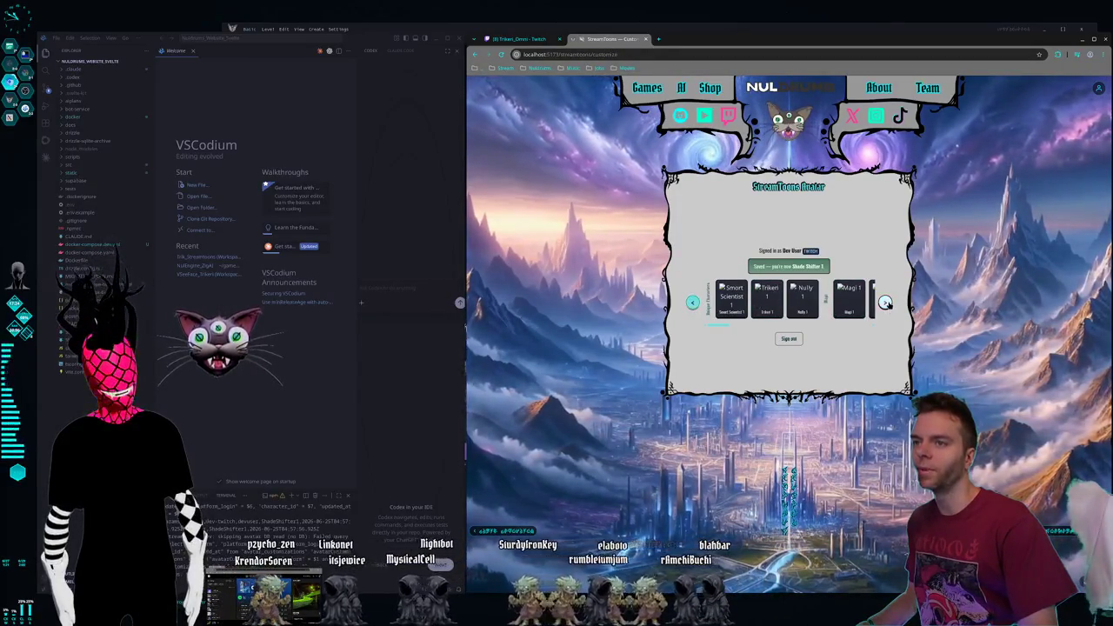
{"action": "left_click", "coordinate": [885, 303]}
{"action": "left_click", "coordinate": [885, 302]}
{"action": "left_click", "coordinate": [885, 303]}
{"action": "left_click", "coordinate": [885, 302]}
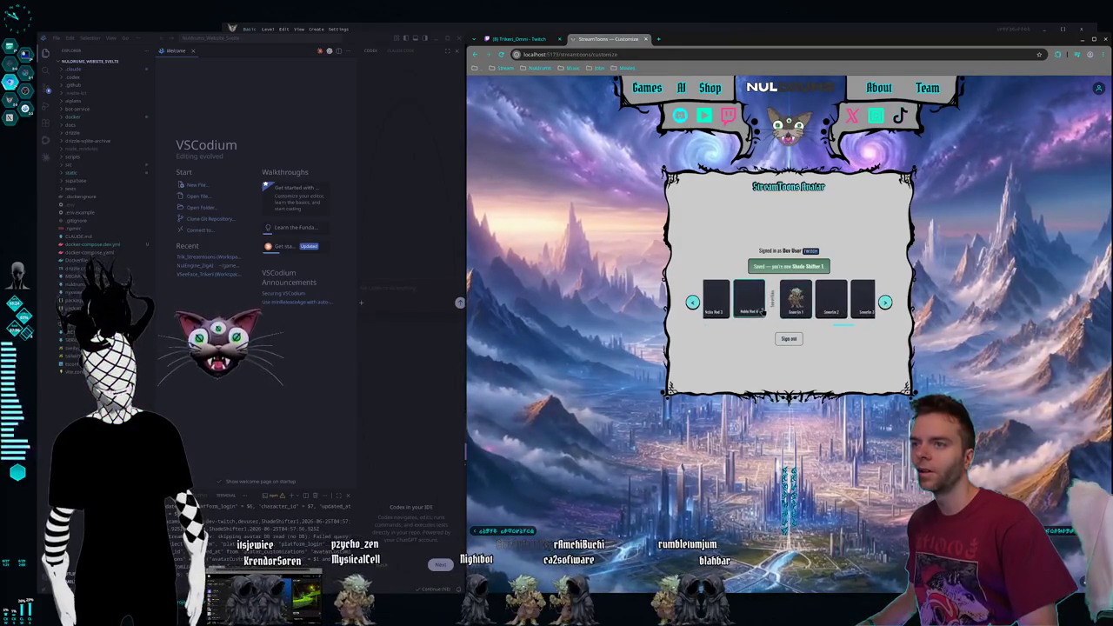
Try Sceefie 1 and Shade Shifter 1, settle on Sonorite 1, then switch to the Krita workspace.
{"action": "left_click", "coordinate": [885, 303]}
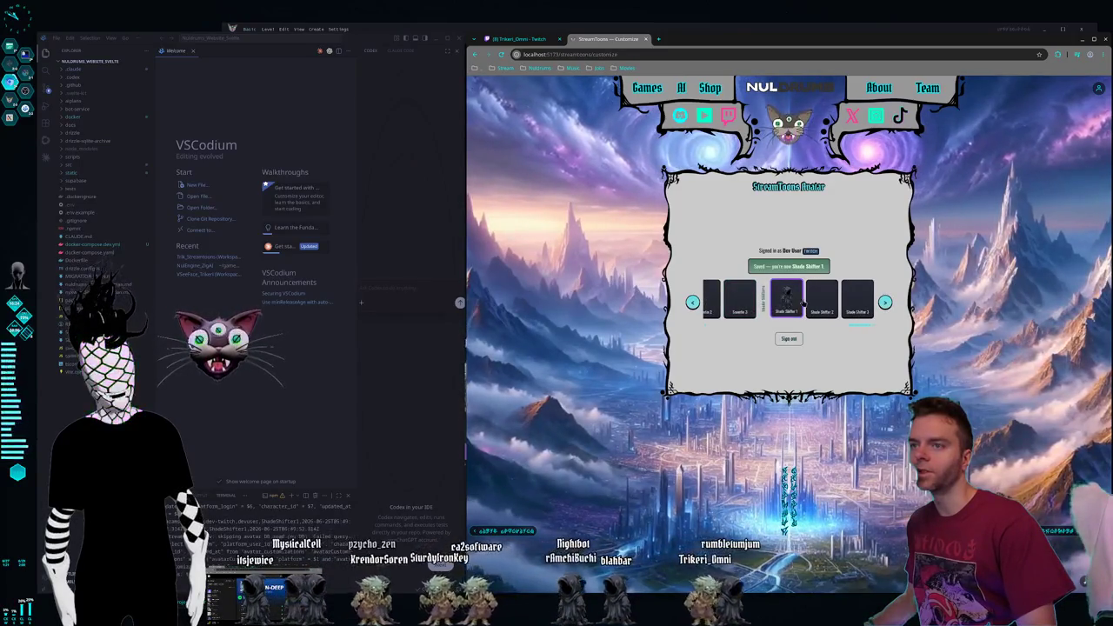
{"action": "left_click", "coordinate": [692, 303]}
{"action": "left_click", "coordinate": [692, 303]}
{"action": "left_click", "coordinate": [816, 306]}
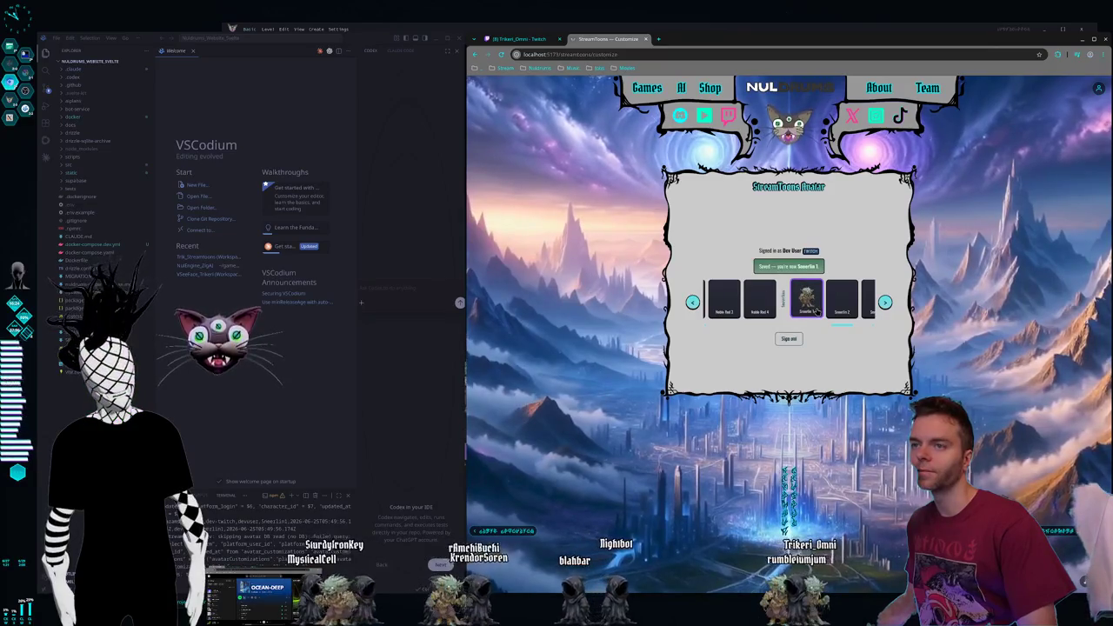
{"action": "left_click", "coordinate": [885, 302]}
{"action": "left_click", "coordinate": [788, 302]}
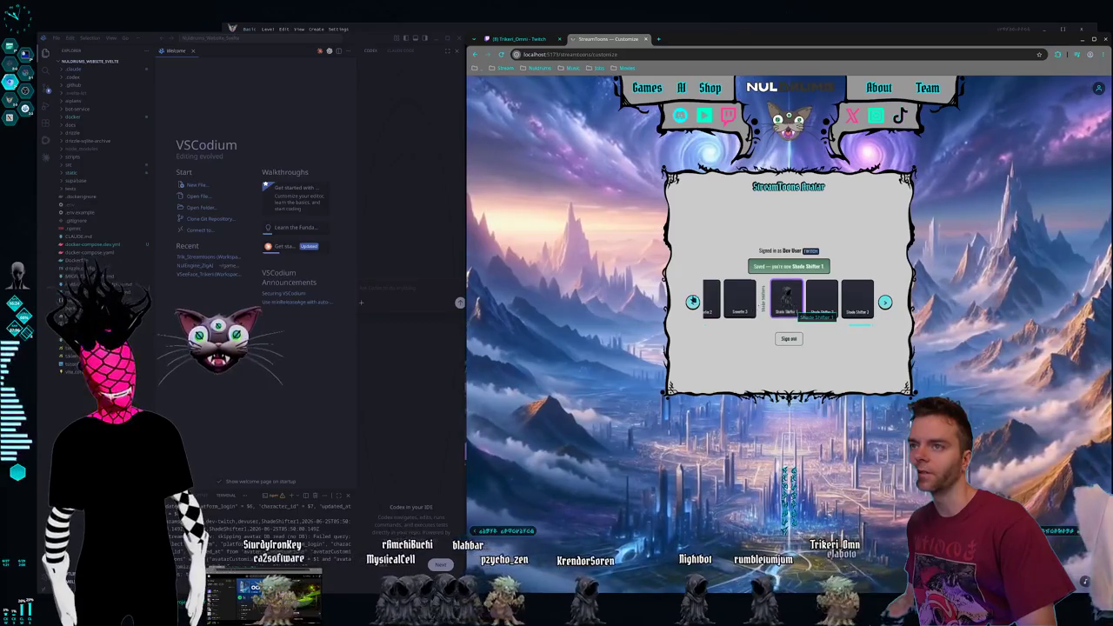
{"action": "left_click", "coordinate": [692, 303]}
{"action": "left_click", "coordinate": [814, 308]}
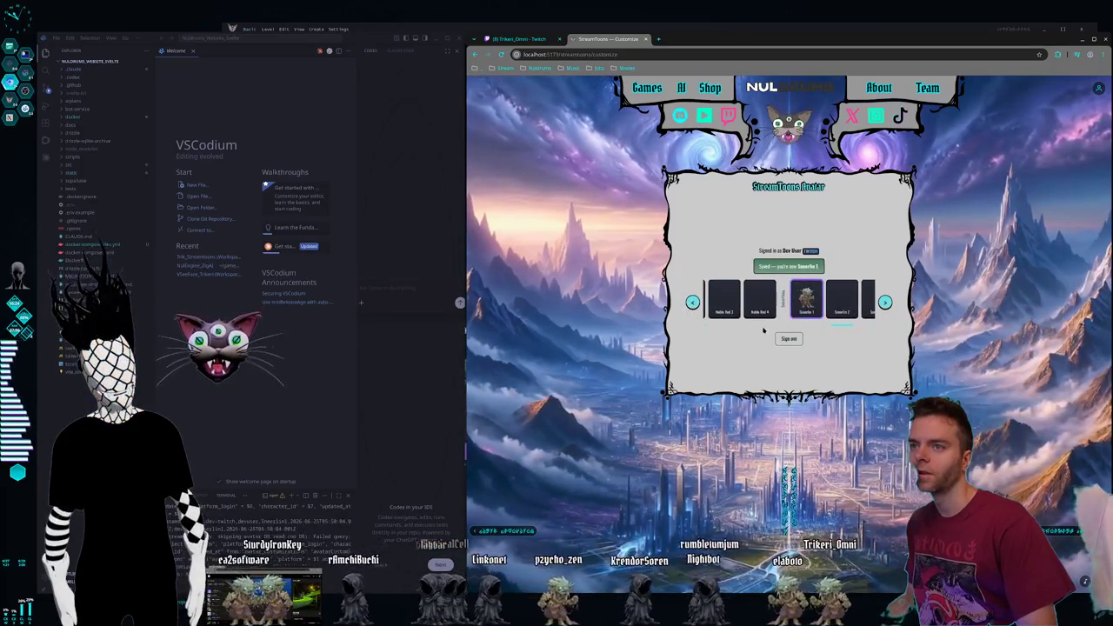
{"action": "left_click", "coordinate": [692, 302]}
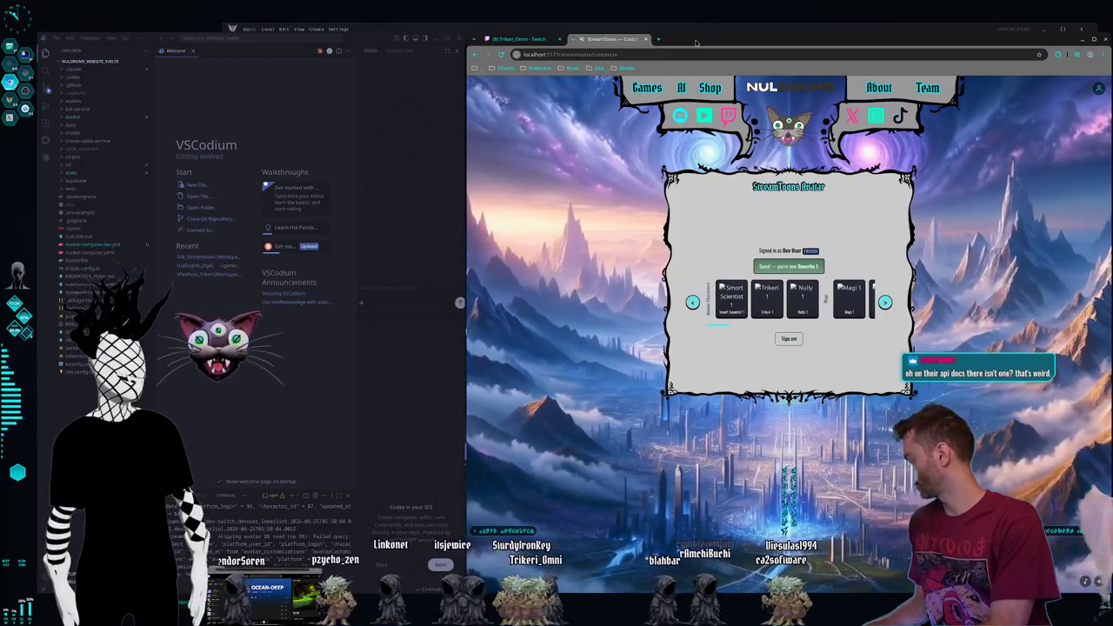
{"action": "key", "text": "super+2"}
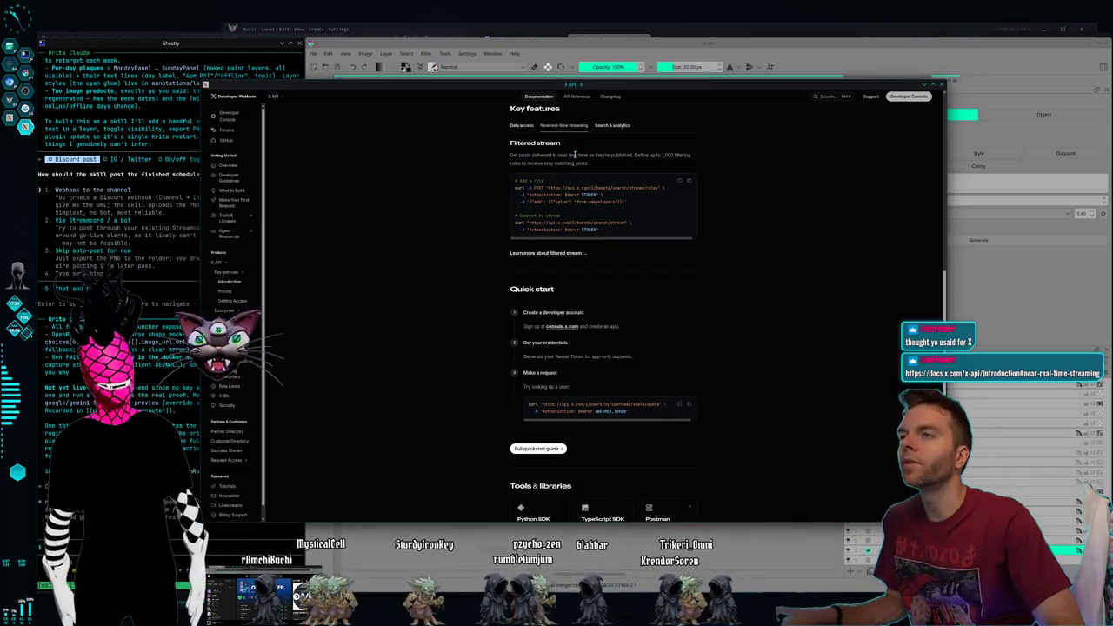
{"action": "scroll", "coordinate": [829, 220], "scroll_direction": "down", "scroll_amount": 1}
{"action": "scroll", "coordinate": [829, 220], "scroll_direction": "down", "scroll_amount": 2}
{"action": "scroll", "coordinate": [829, 220], "scroll_direction": "down", "scroll_amount": 3}
{"action": "scroll", "coordinate": [829, 219], "scroll_direction": "down", "scroll_amount": 2}
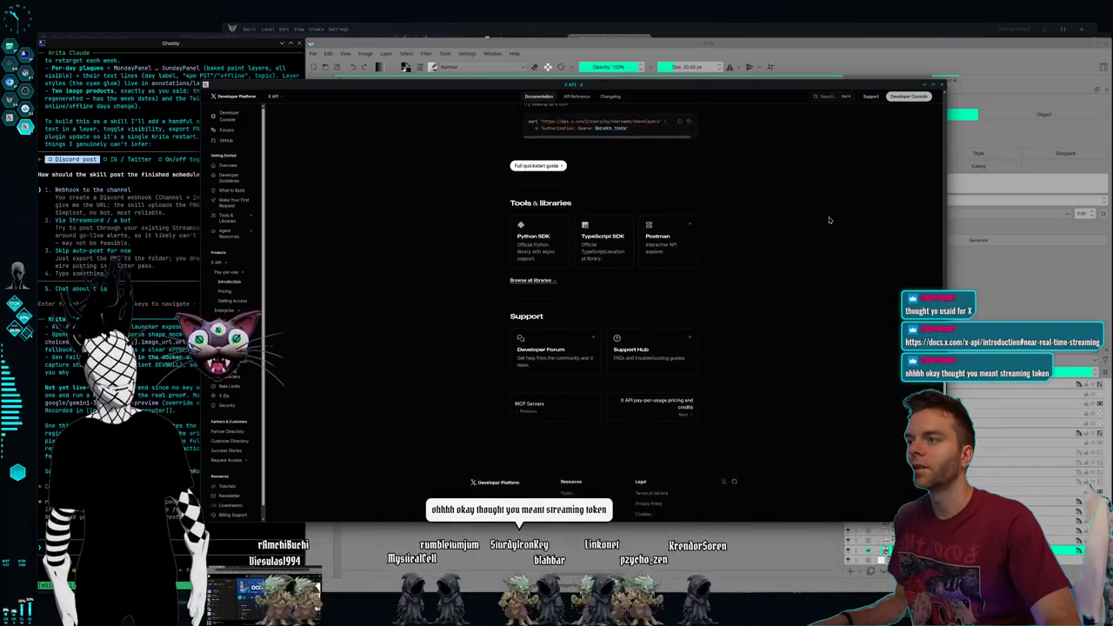
{"action": "scroll", "coordinate": [828, 217], "scroll_direction": "up", "scroll_amount": 5}
{"action": "scroll", "coordinate": [830, 222], "scroll_direction": "up", "scroll_amount": 10}
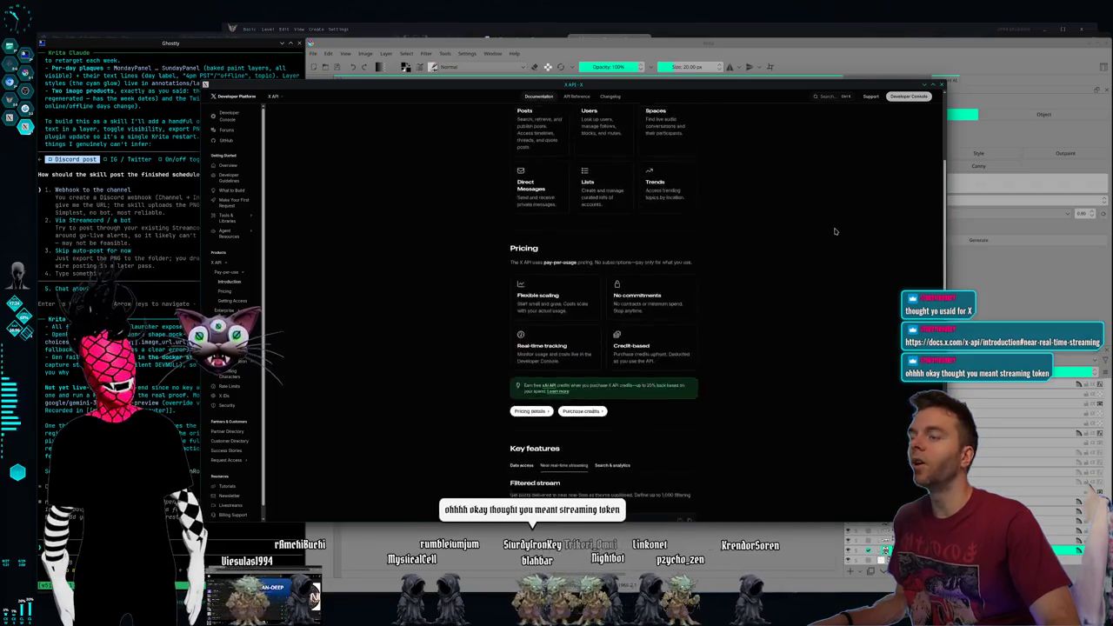
{"action": "scroll", "coordinate": [834, 231], "scroll_direction": "up", "scroll_amount": 5}
{"action": "left_click", "coordinate": [941, 85]}
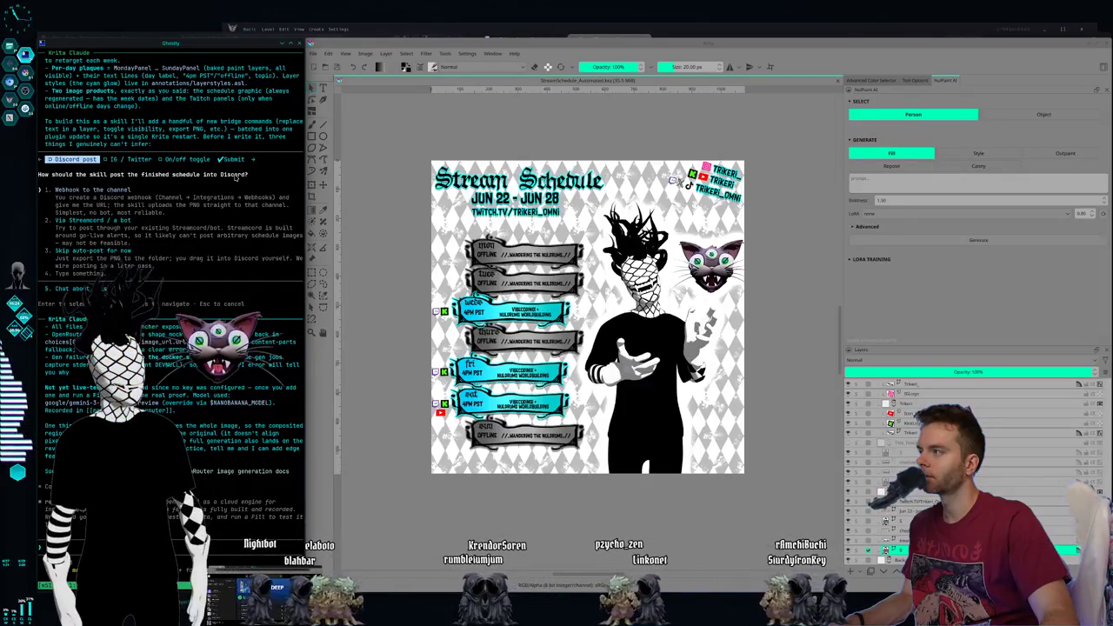
Answer Claude: skip Discord auto-posting, export only for Instagram and Twitter, show/hide pre-made variants.
{"action": "key", "text": "Return"}
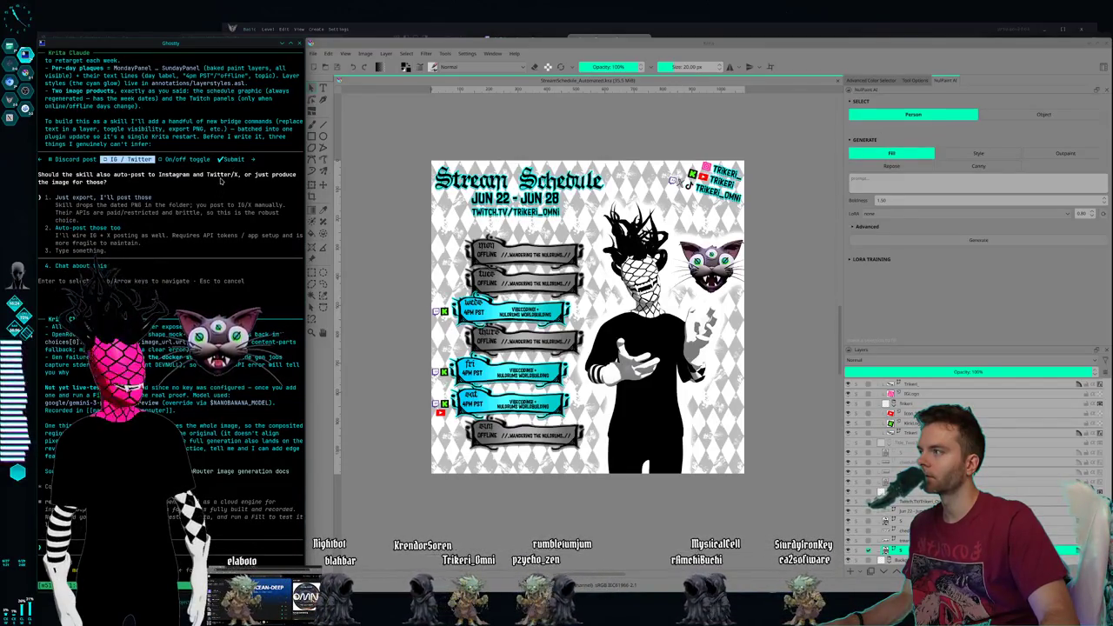
{"action": "key", "text": "Return"}
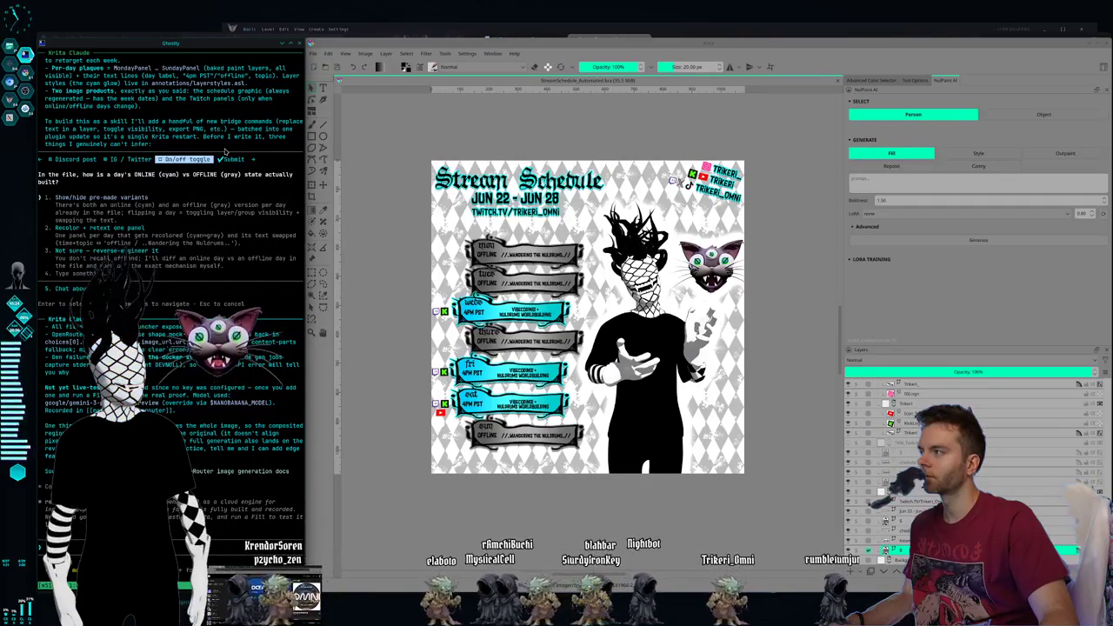
{"action": "key", "text": "Return"}
{"action": "key", "text": "Return"}
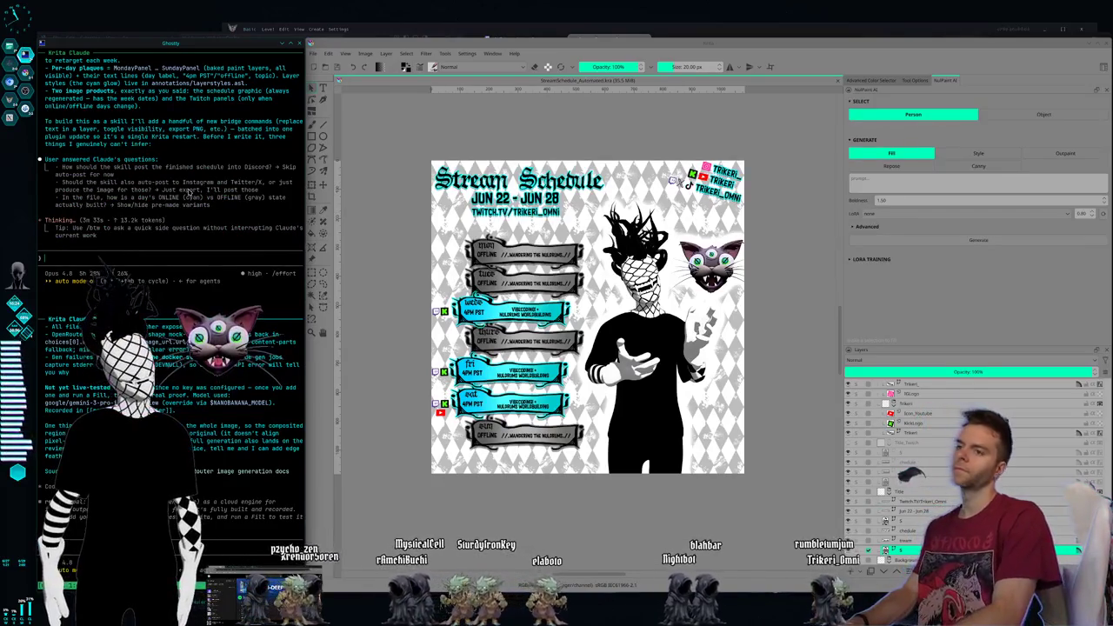
Tell Claude online/offline days are just layer visibility toggles in the hierarchy, then switch desktops.
{"action": "type", "text": "look at the"}
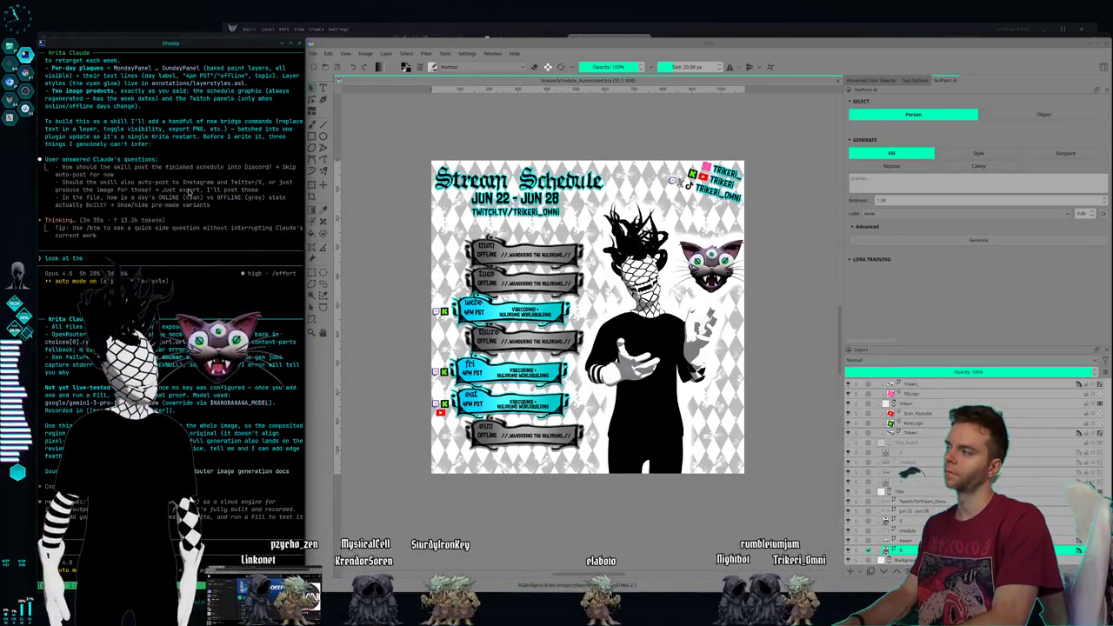
{"action": "type", "text": " hierarchy of the"}
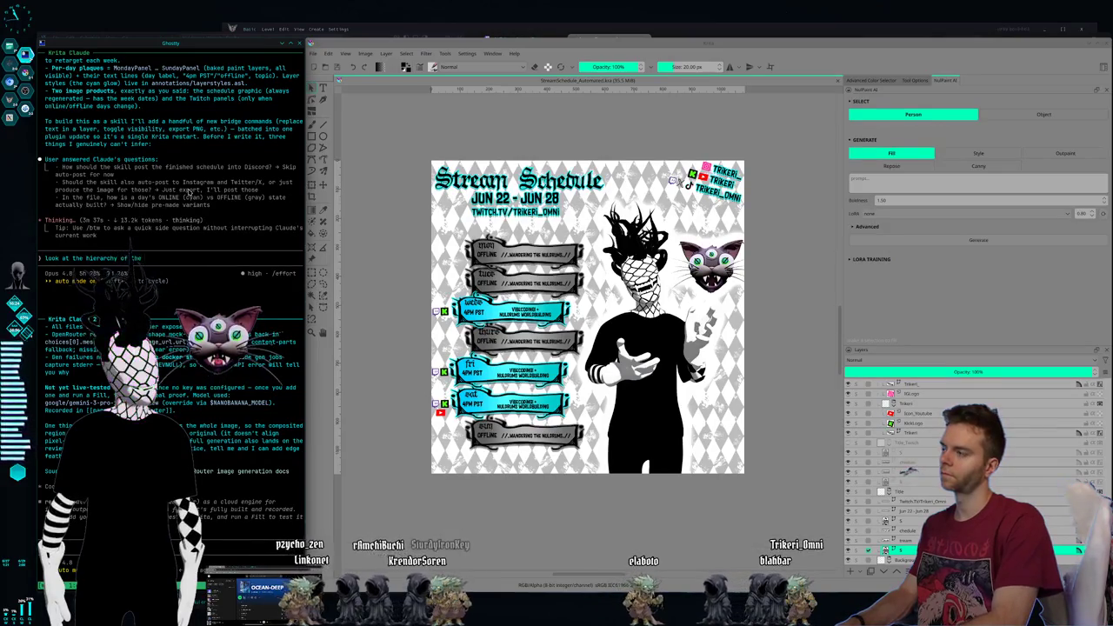
{"action": "type", "text": " lasyers."}
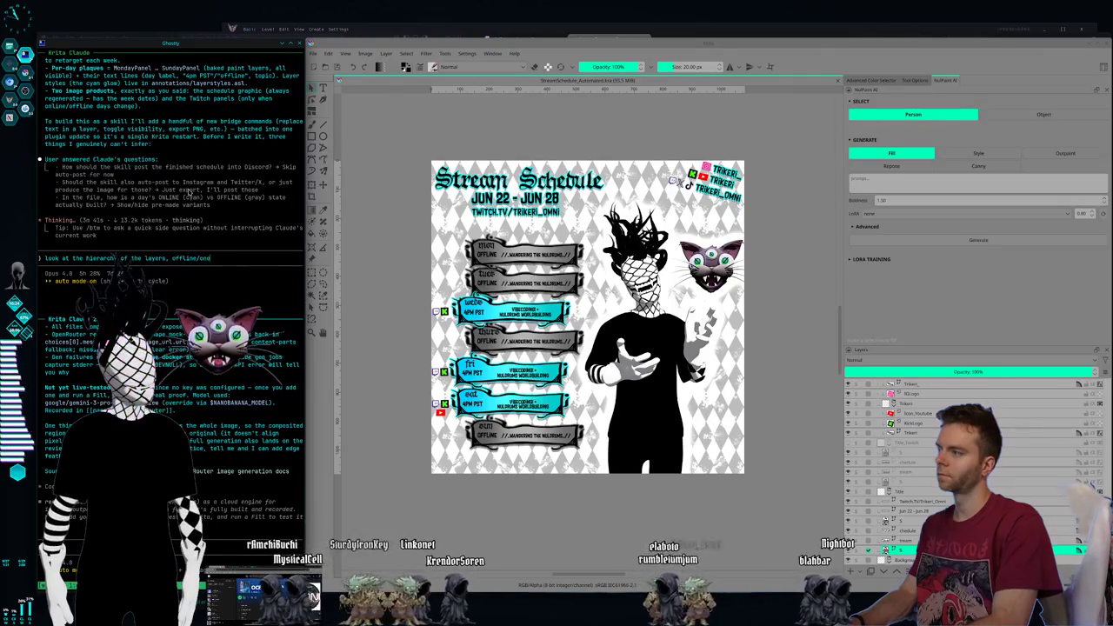
{"action": "type", "text": "online just "}
{"action": "type", "text": "oggle"}
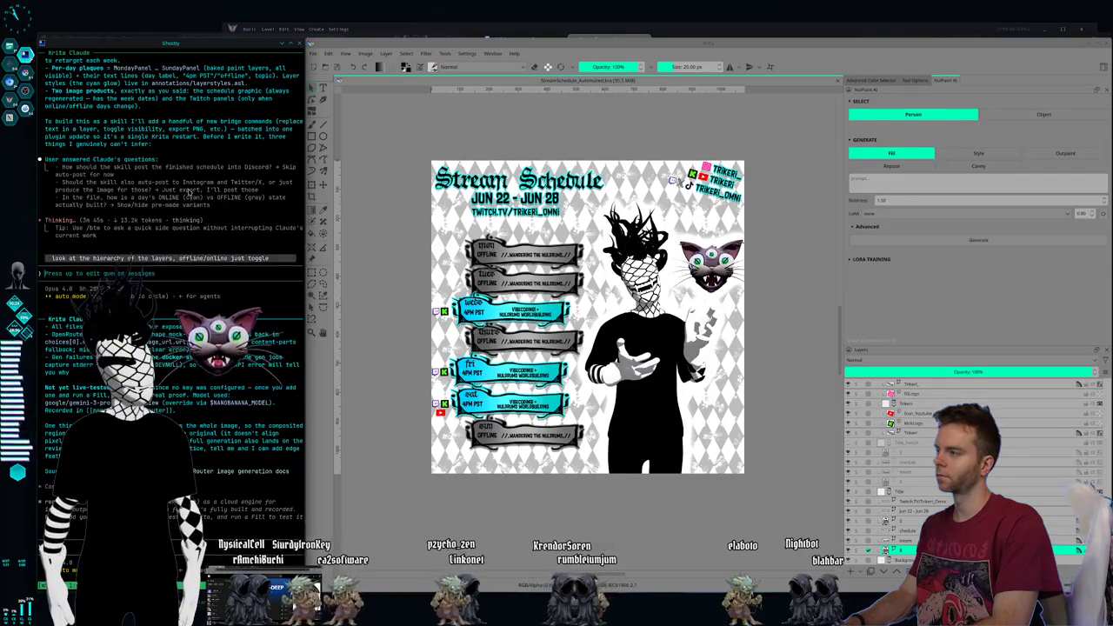
{"action": "key", "text": "Return"}
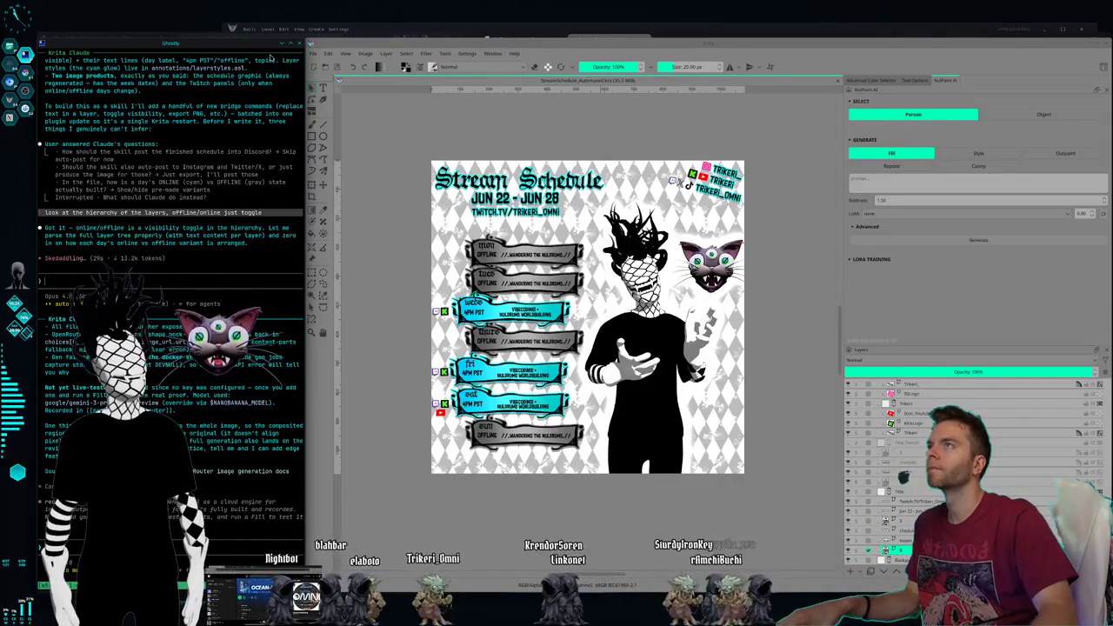
{"action": "key", "text": "ctrl+F2"}
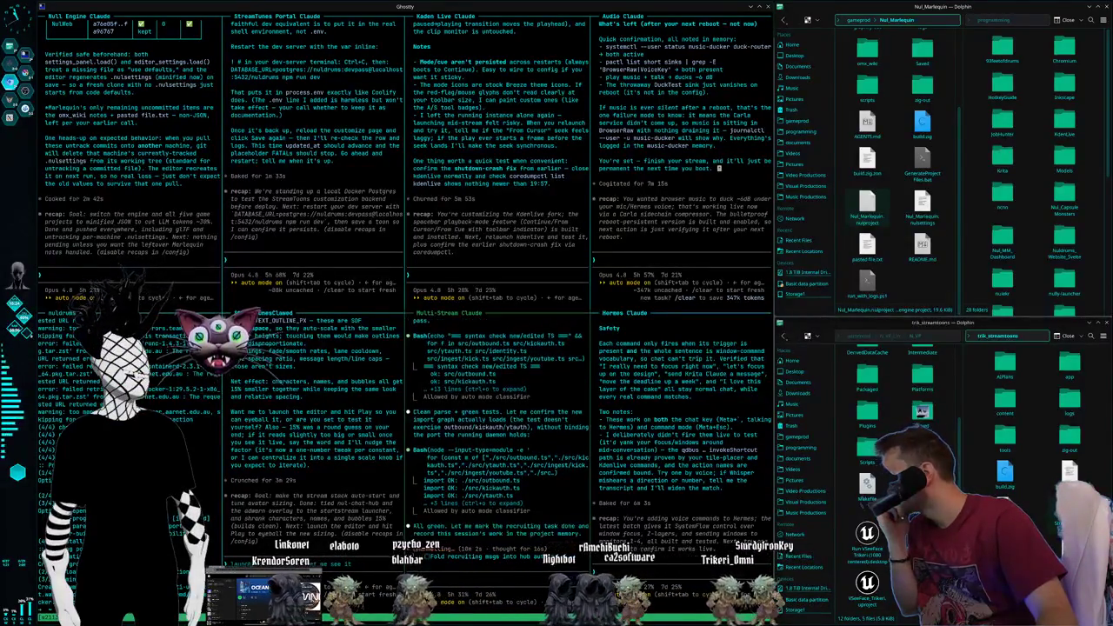
{"action": "key", "text": "alt+Tab"}
{"action": "left_click_drag", "start_coordinate": [582, 137], "coordinate": [564, 152]}
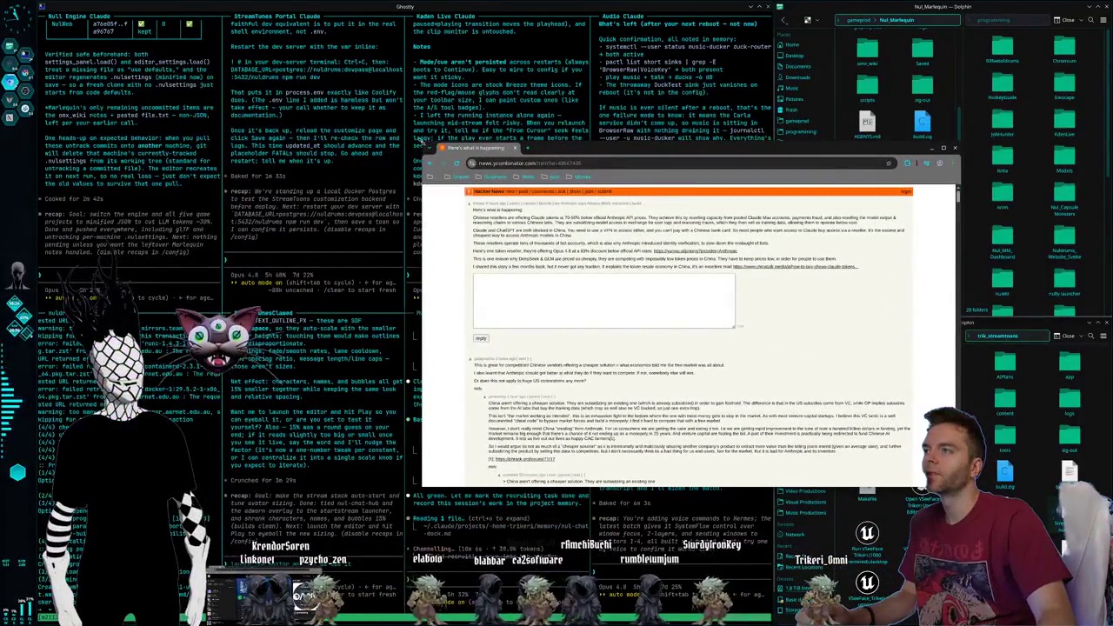
{"action": "left_click_drag", "start_coordinate": [419, 142], "coordinate": [258, 4]}
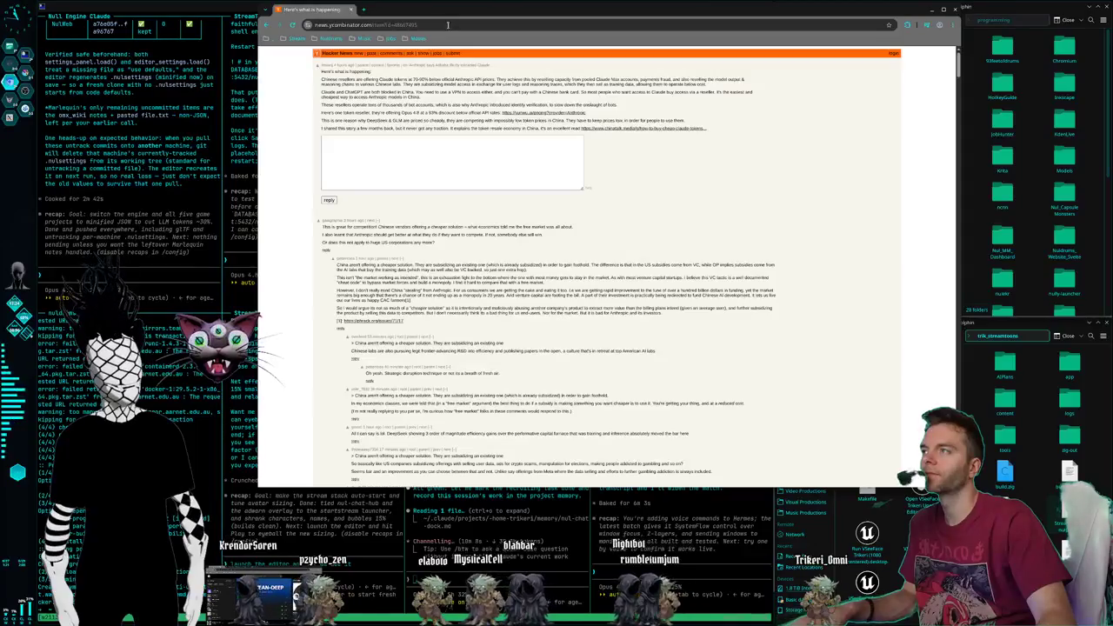
{"action": "left_click_drag", "start_coordinate": [454, 16], "coordinate": [467, 49]}
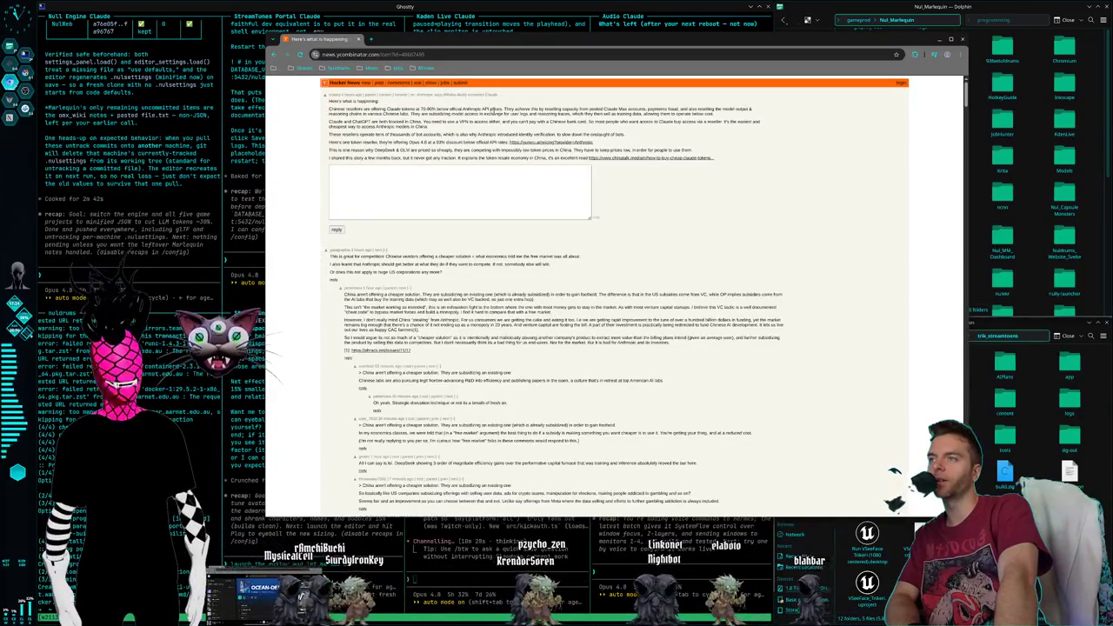
{"action": "left_click_drag", "start_coordinate": [489, 110], "coordinate": [624, 121]}
{"action": "left_click", "coordinate": [514, 114]}
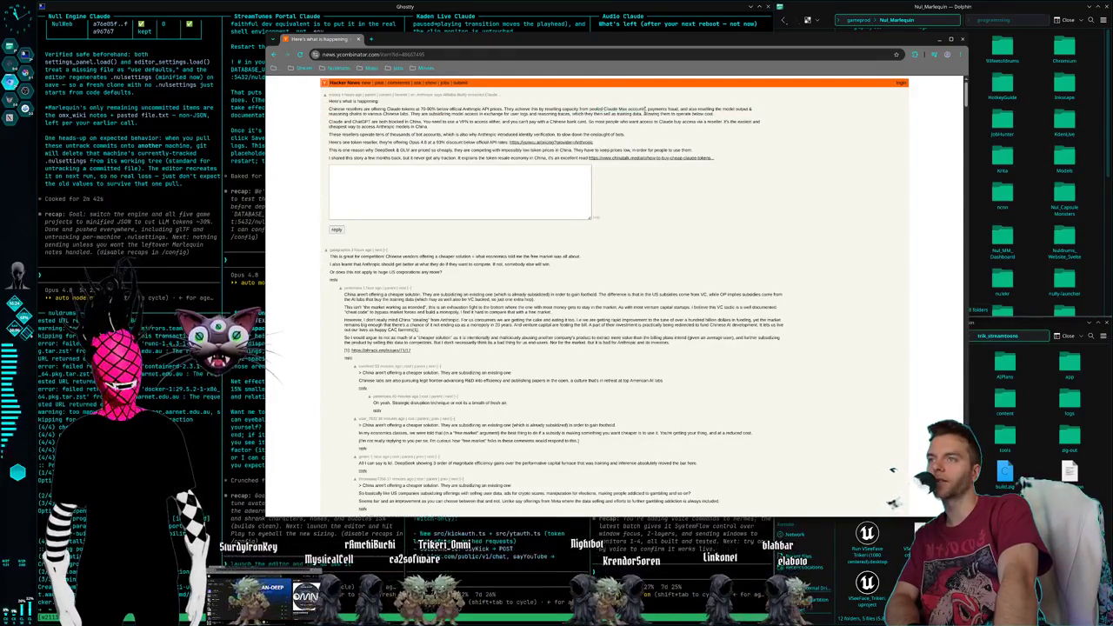
{"action": "triple_click", "coordinate": [644, 109]}
{"action": "left_click", "coordinate": [656, 110]}
{"action": "left_click_drag", "start_coordinate": [656, 109], "coordinate": [713, 114]}
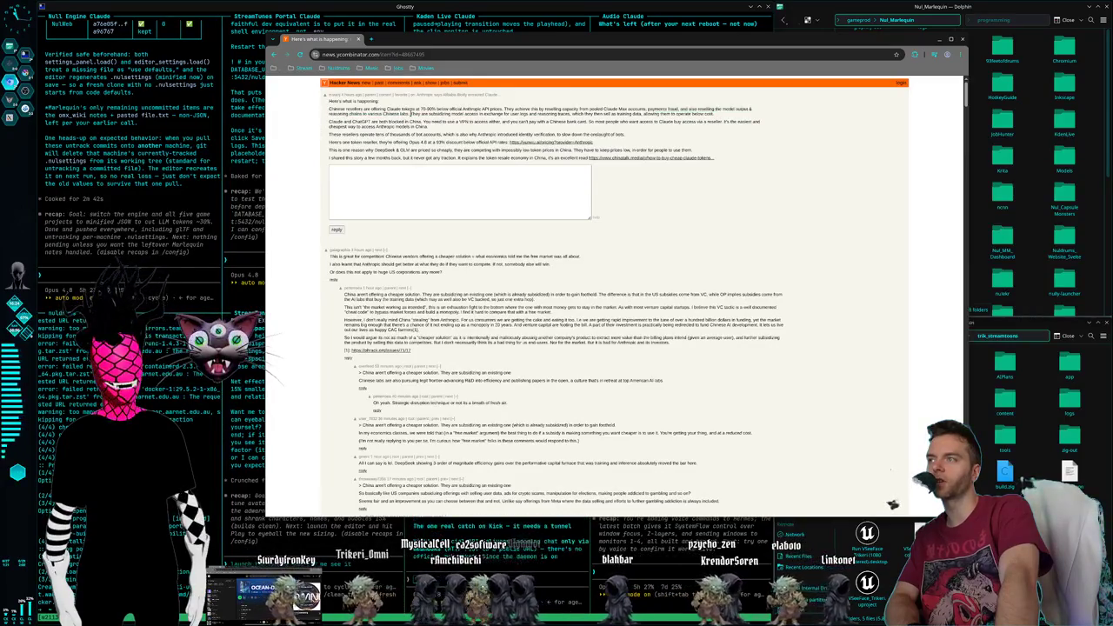
{"action": "left_click_drag", "start_coordinate": [480, 113], "coordinate": [506, 121]}
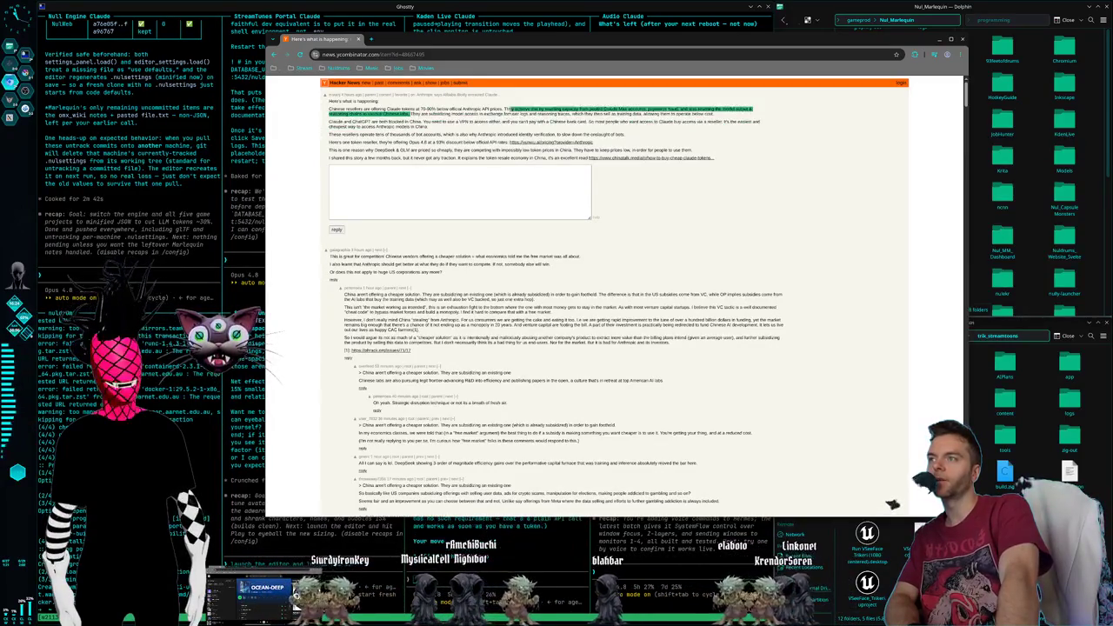
{"action": "mouse_move", "coordinate": [713, 114]}
{"action": "left_mouse_down"}
{"action": "mouse_move", "coordinate": [570, 113]}
{"action": "mouse_move", "coordinate": [753, 114]}
{"action": "mouse_move", "coordinate": [716, 113]}
{"action": "left_mouse_up"}
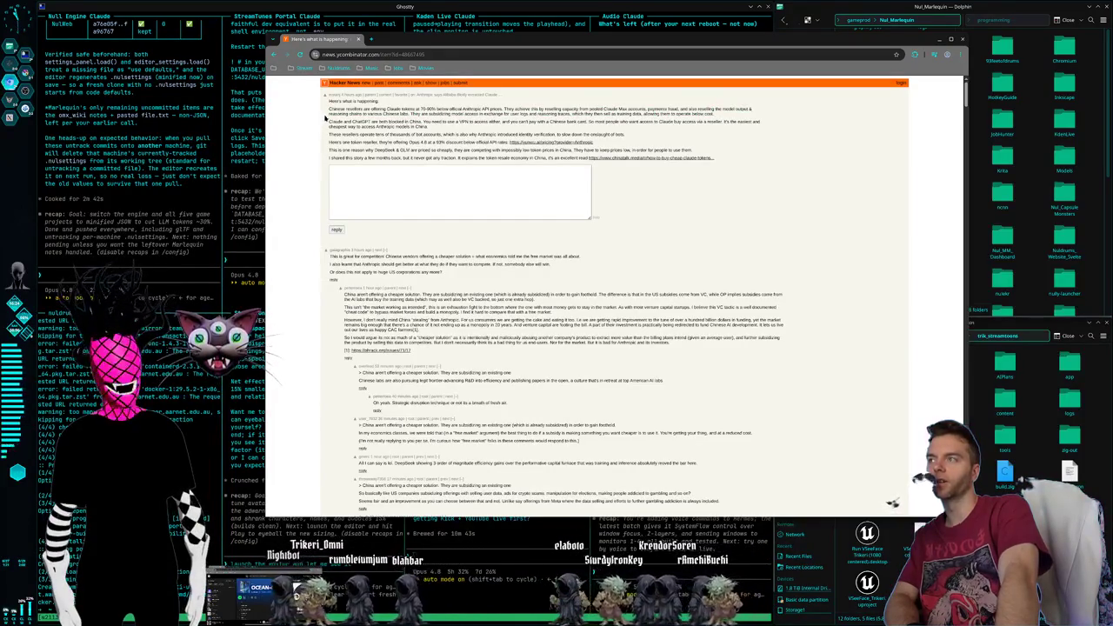
{"action": "left_click_drag", "start_coordinate": [328, 120], "coordinate": [397, 134]}
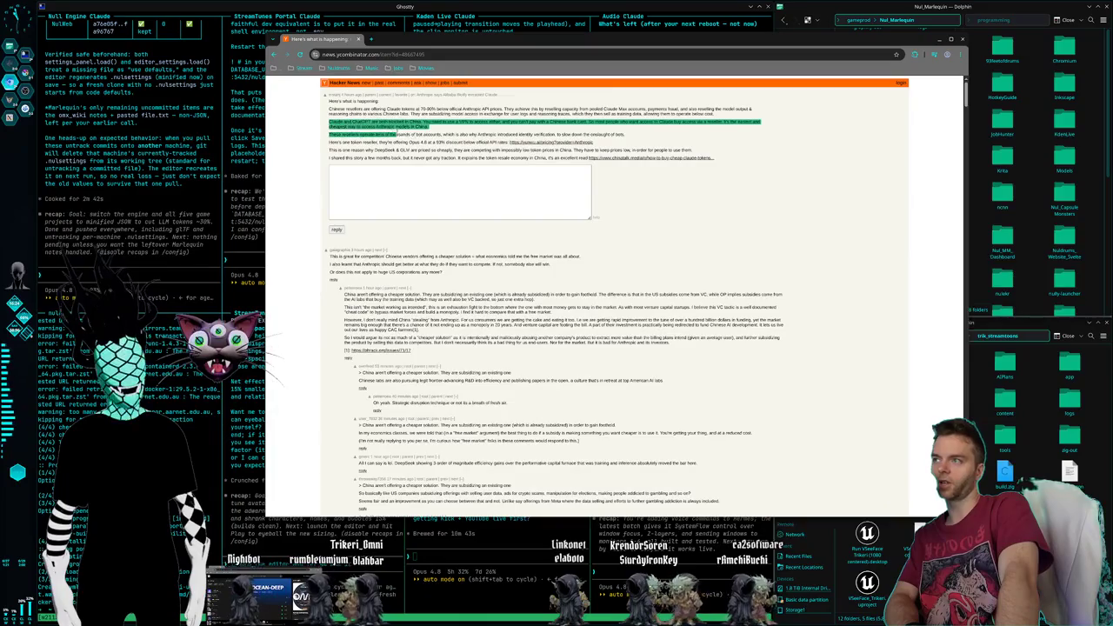
{"action": "left_click", "coordinate": [432, 128]}
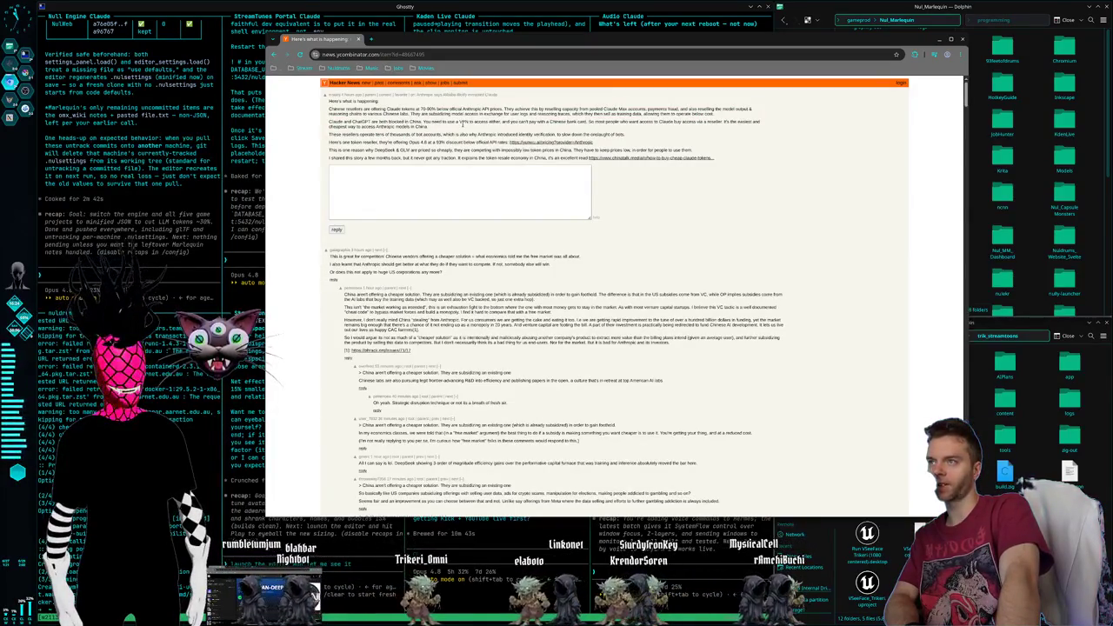
{"action": "left_click_drag", "start_coordinate": [461, 122], "coordinate": [529, 127]}
{"action": "triple_click", "coordinate": [534, 127]}
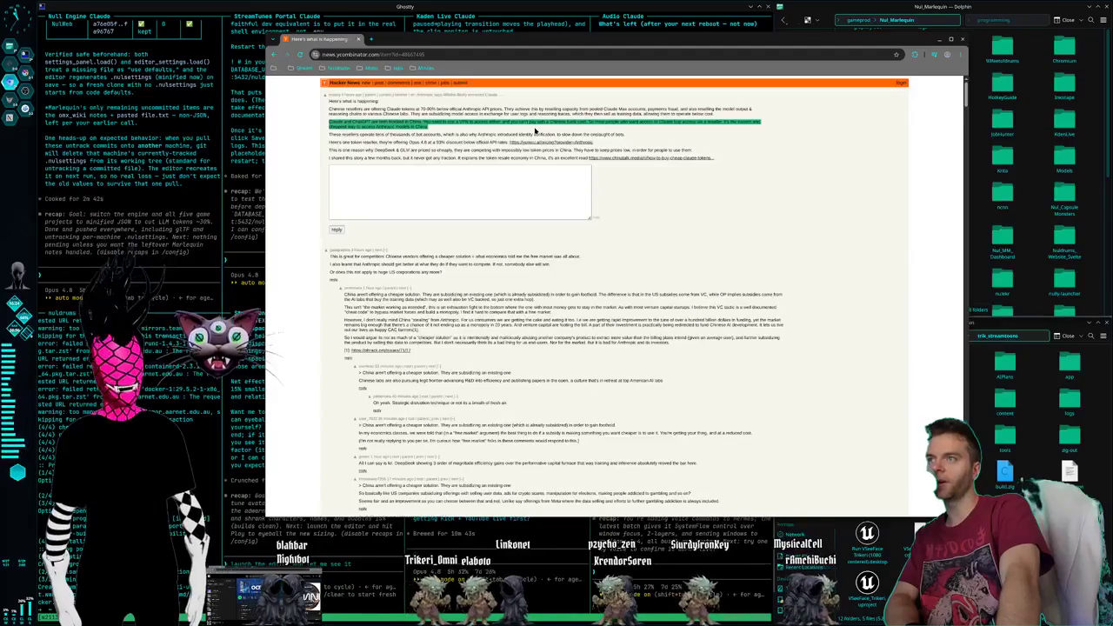
{"action": "left_click", "coordinate": [513, 130]}
{"action": "left_click_drag", "start_coordinate": [515, 128], "coordinate": [559, 133]}
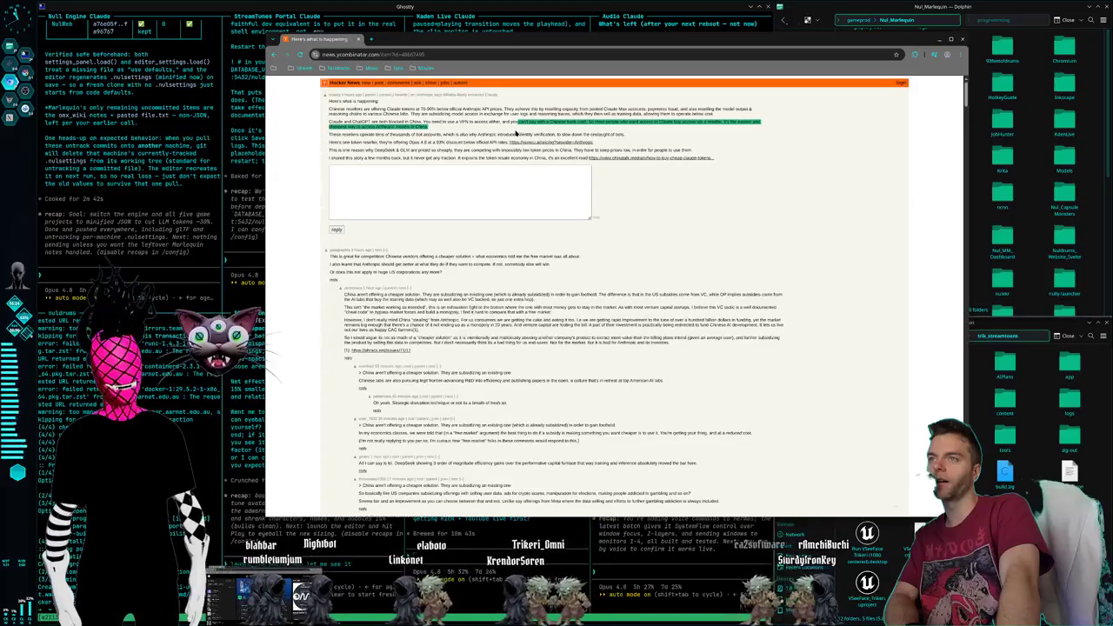
{"action": "left_click", "coordinate": [424, 128]}
{"action": "left_click", "coordinate": [425, 128]}
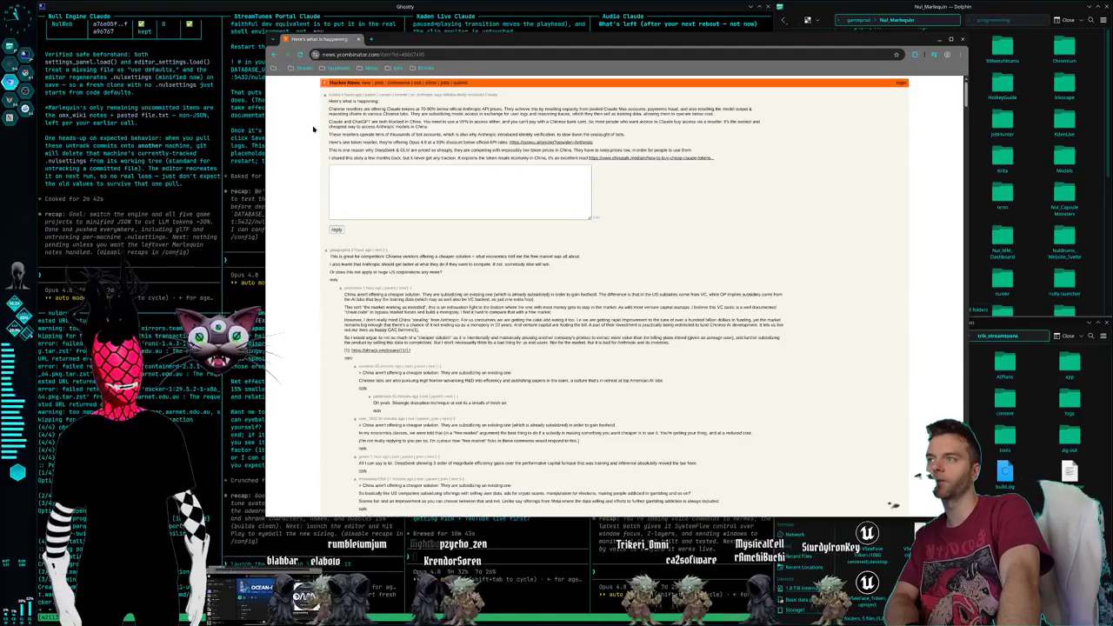
{"action": "left_click_drag", "start_coordinate": [330, 134], "coordinate": [448, 135]}
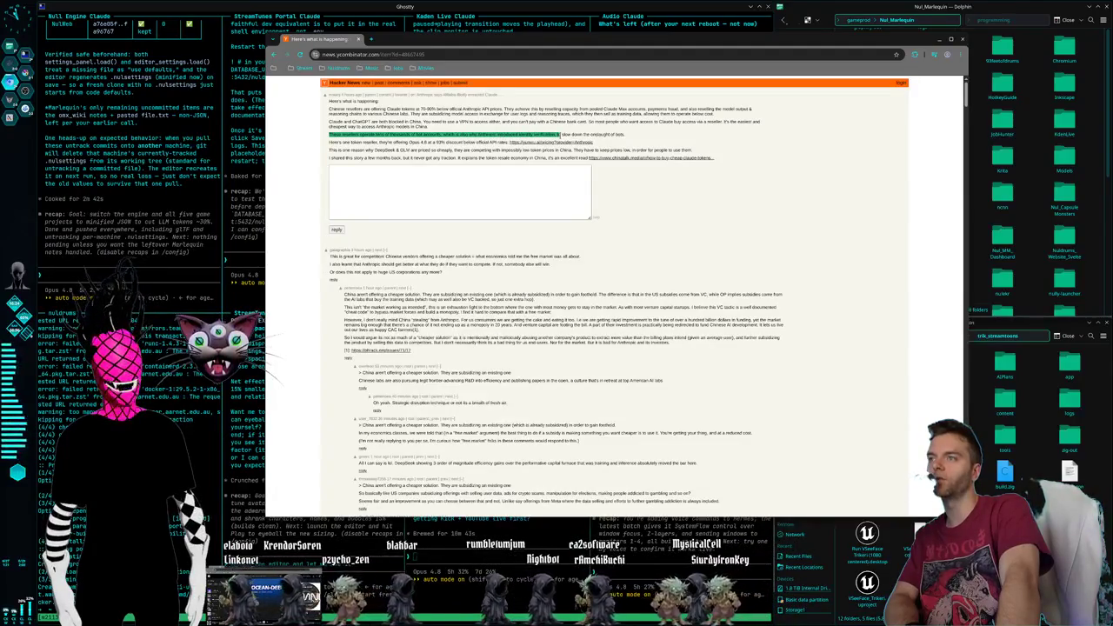
{"action": "left_click_drag", "start_coordinate": [627, 139], "coordinate": [627, 143]}
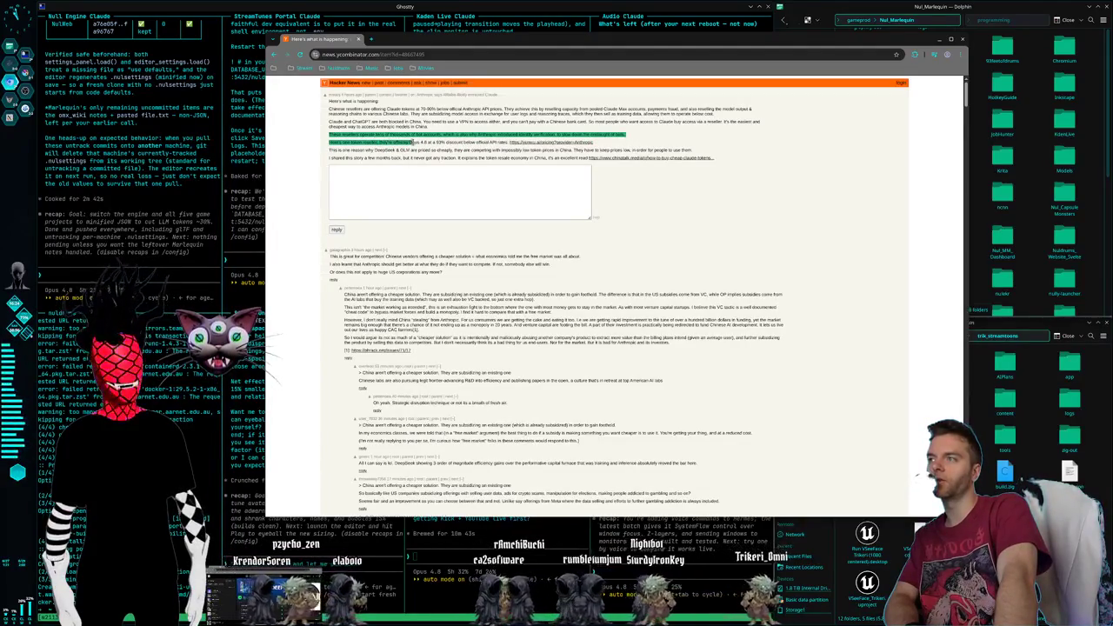
{"action": "left_click_drag", "start_coordinate": [443, 143], "coordinate": [593, 143]}
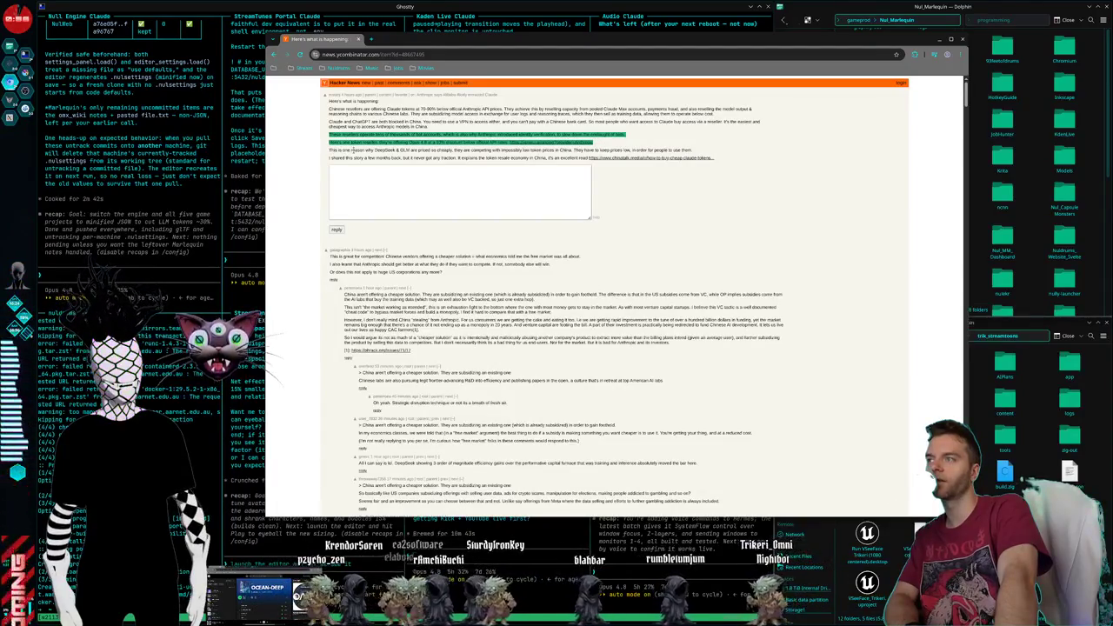
{"action": "left_click", "coordinate": [330, 157]}
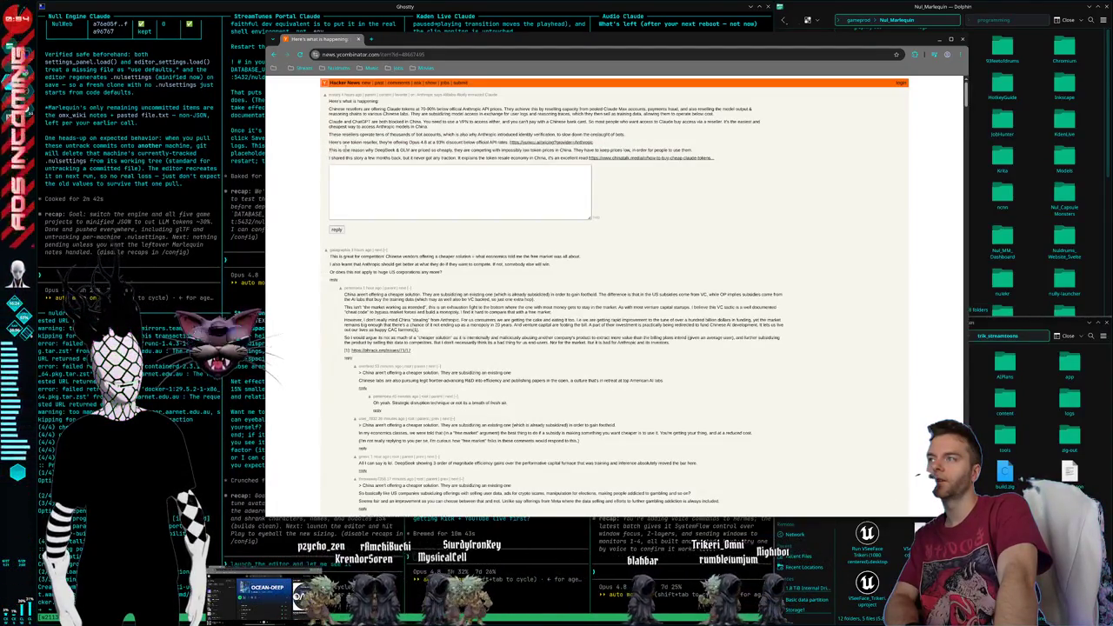
{"action": "left_click_drag", "start_coordinate": [329, 106], "coordinate": [694, 158]}
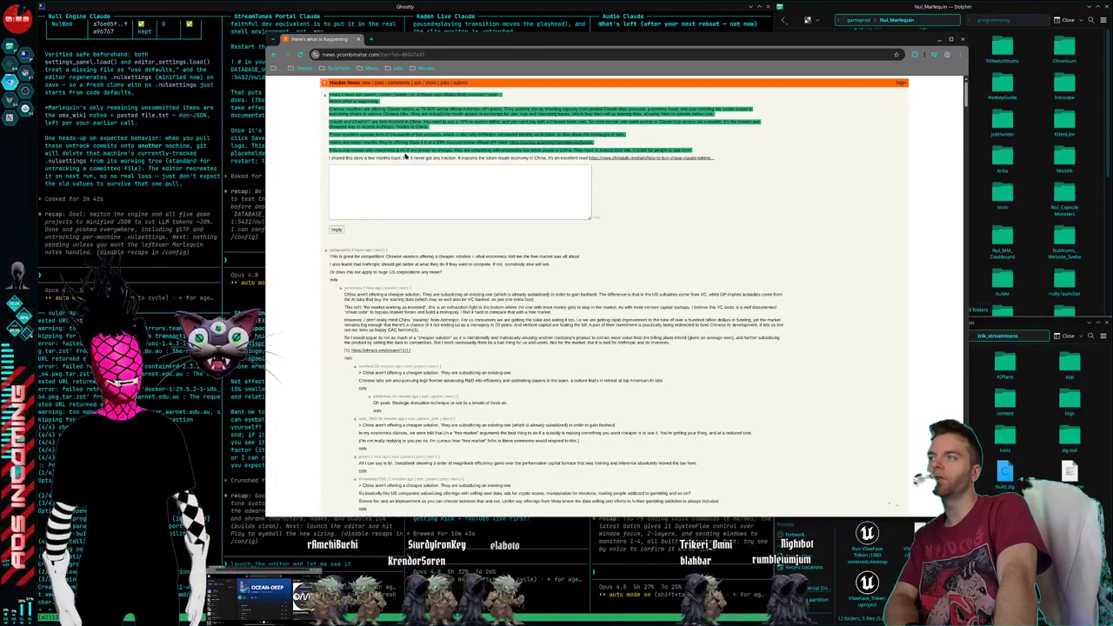
{"action": "left_click", "coordinate": [376, 149]}
{"action": "left_click_drag", "start_coordinate": [375, 150], "coordinate": [539, 151]}
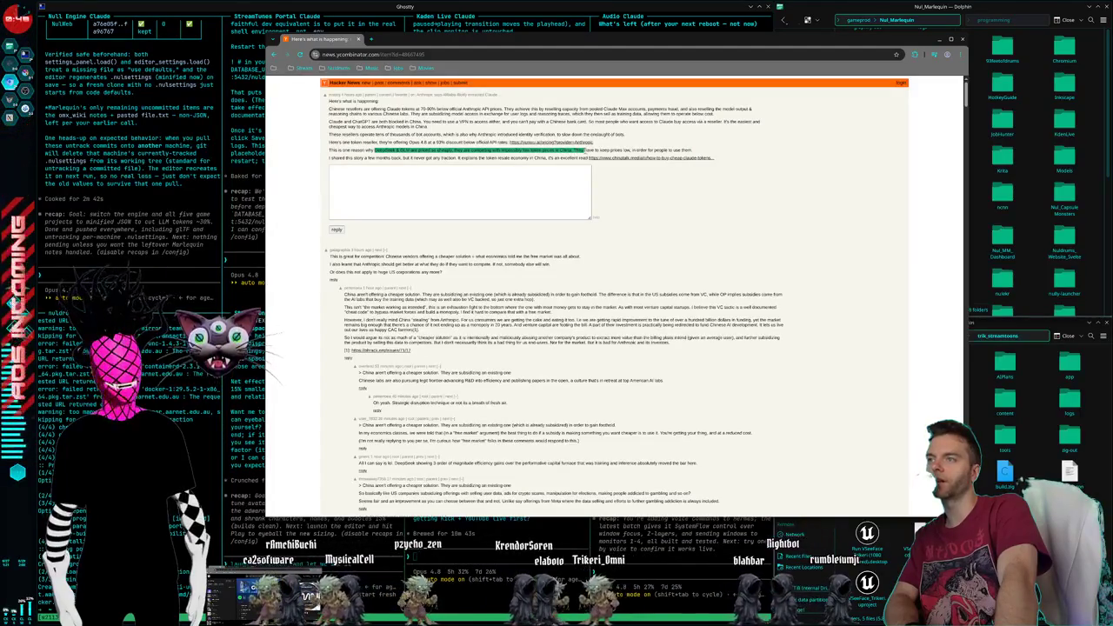
{"action": "mouse_move", "coordinate": [539, 149]}
{"action": "left_mouse_down"}
{"action": "mouse_move", "coordinate": [682, 150]}
{"action": "mouse_move", "coordinate": [476, 157]}
{"action": "mouse_move", "coordinate": [545, 158]}
{"action": "left_mouse_up"}
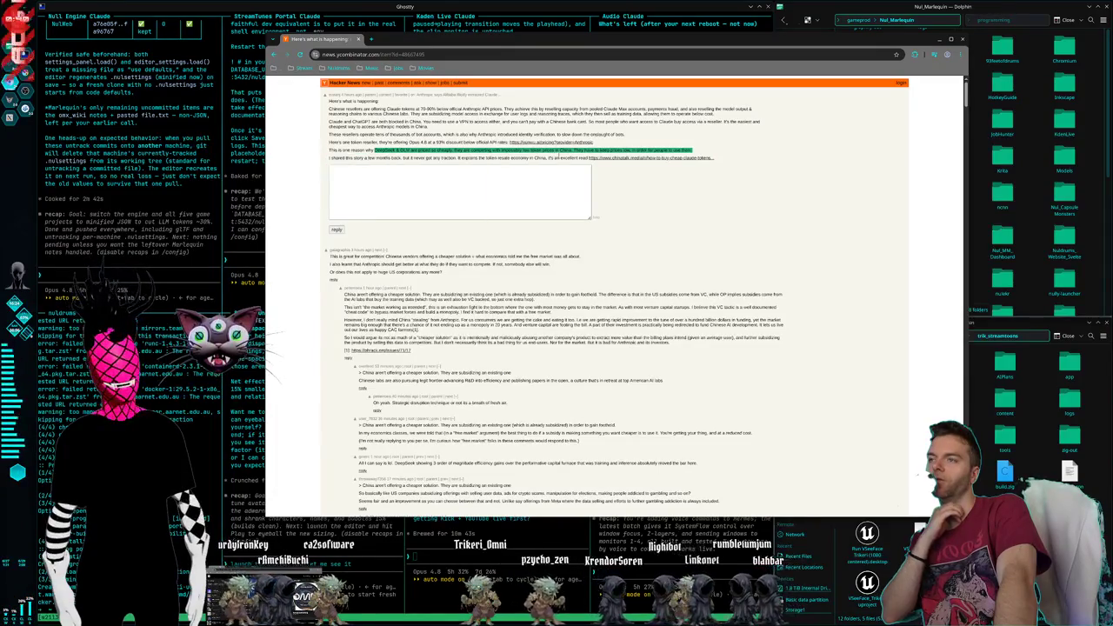
{"action": "left_click_drag", "start_coordinate": [545, 159], "coordinate": [728, 159]}
{"action": "left_click", "coordinate": [732, 155]}
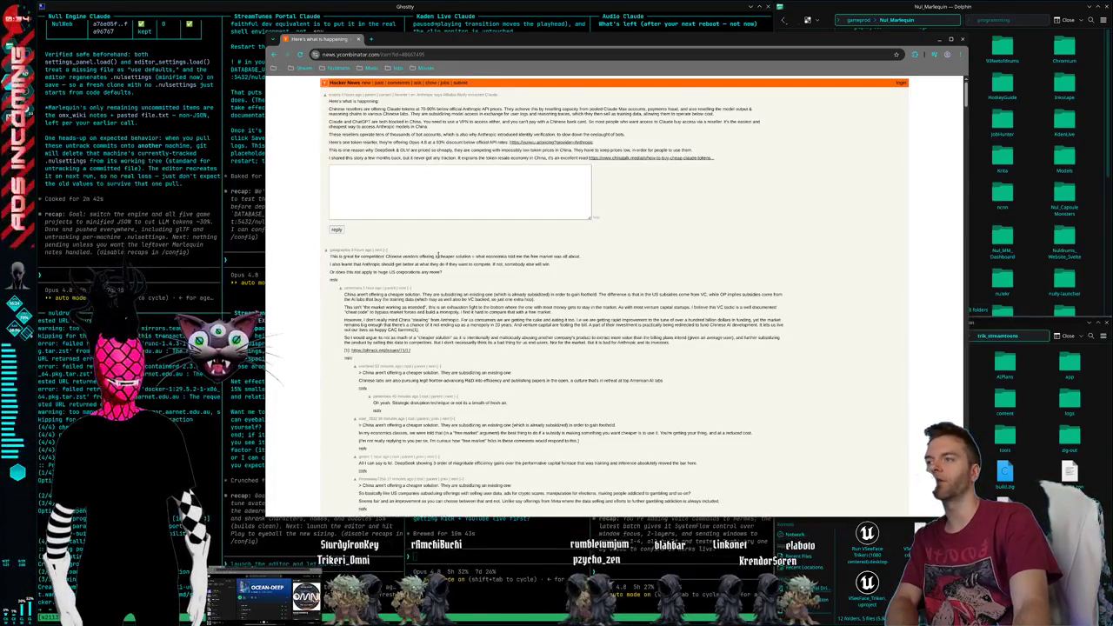
{"action": "left_click_drag", "start_coordinate": [329, 256], "coordinate": [440, 257]}
{"action": "left_click", "coordinate": [477, 261]}
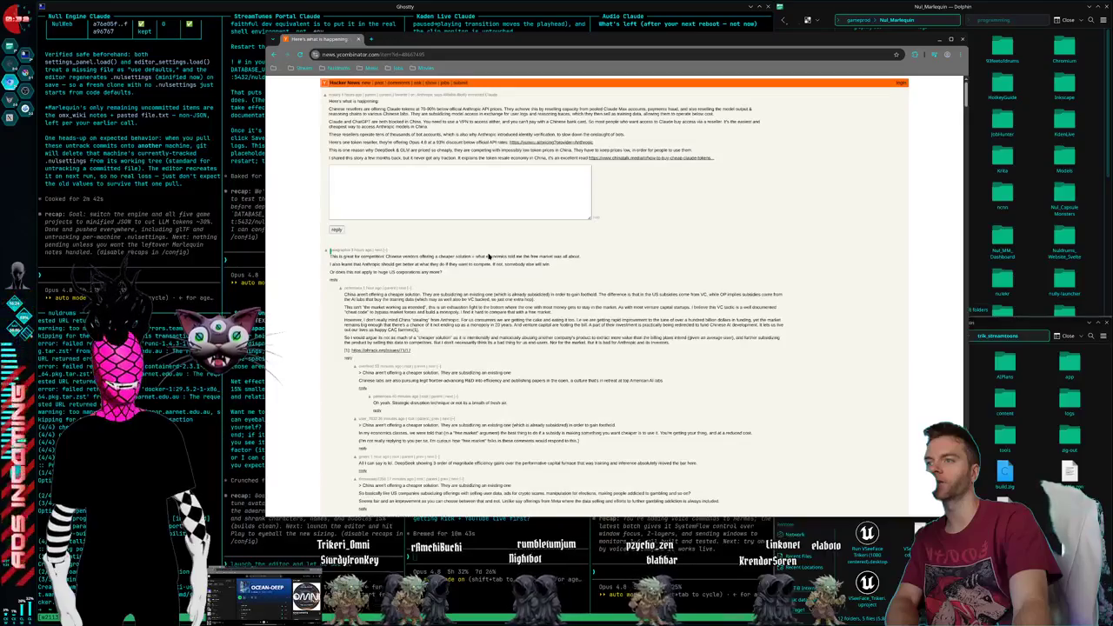
{"action": "double_click", "coordinate": [467, 256]}
{"action": "left_click", "coordinate": [363, 270]}
{"action": "left_click_drag", "start_coordinate": [362, 257], "coordinate": [581, 257]}
{"action": "left_click", "coordinate": [471, 263]}
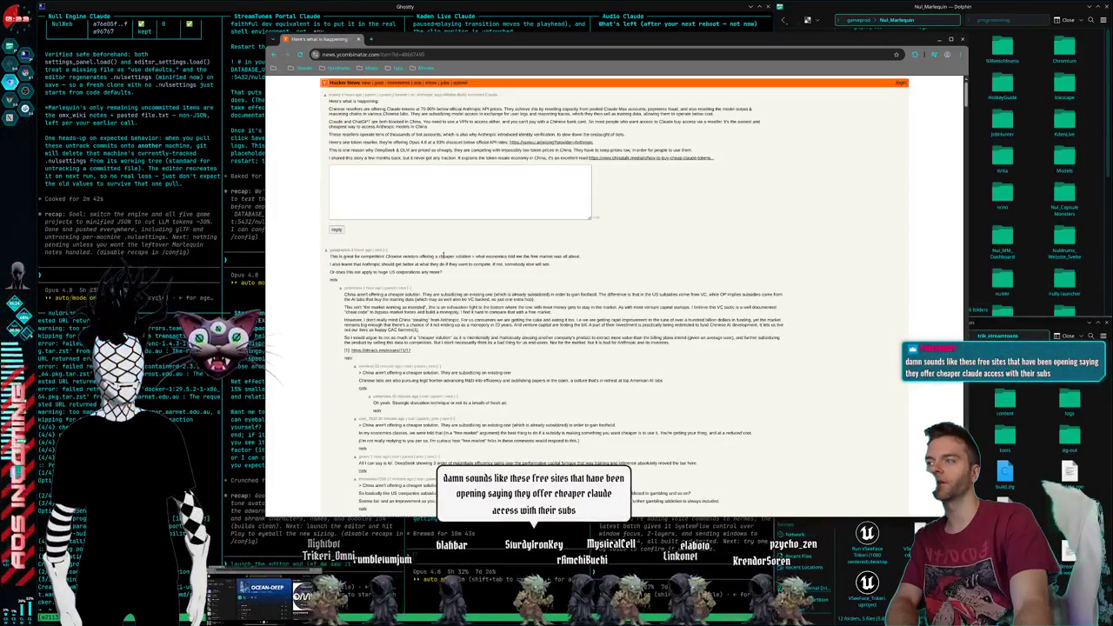
Read through the Hacker News comments, highlighting passages, then close the discussion window.
{"action": "scroll", "coordinate": [435, 250], "scroll_direction": "down", "scroll_amount": 1}
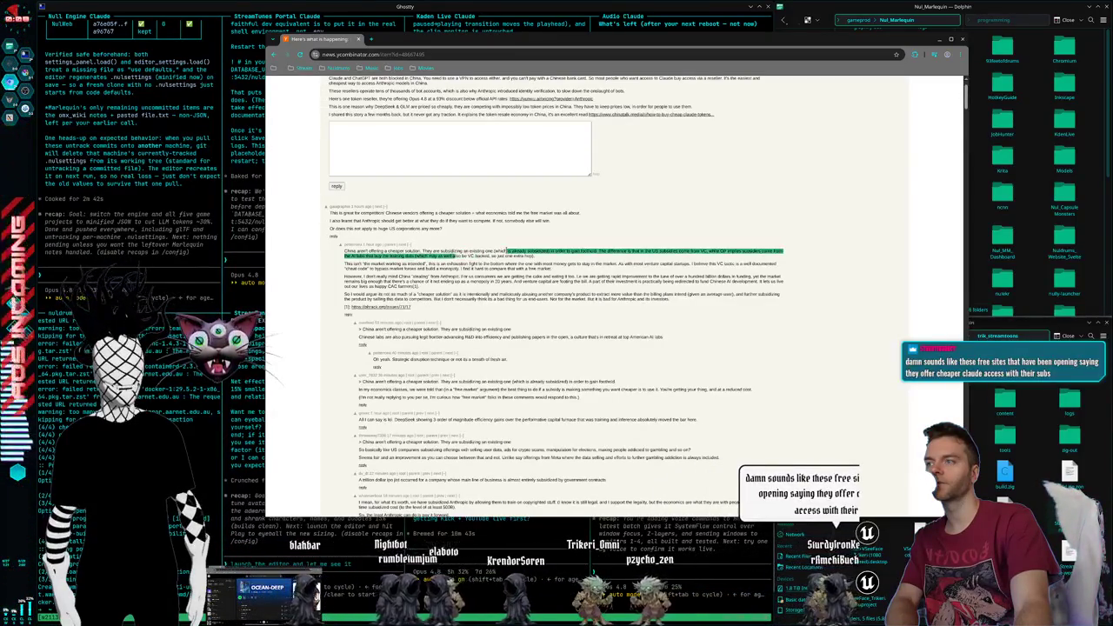
{"action": "triple_click", "coordinate": [533, 256]}
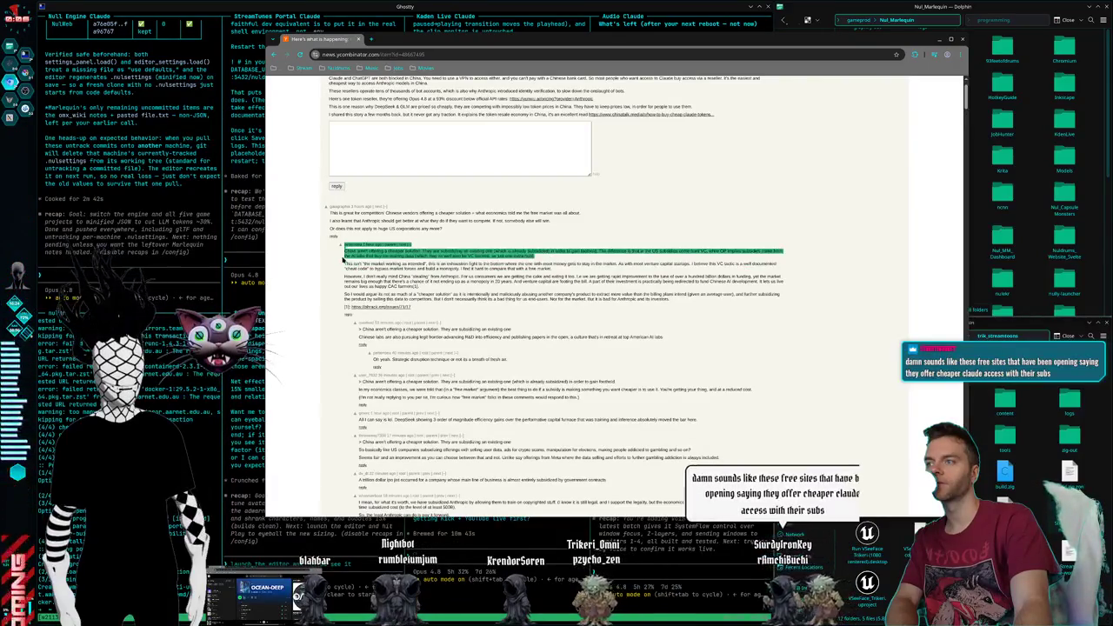
{"action": "left_click", "coordinate": [533, 256]}
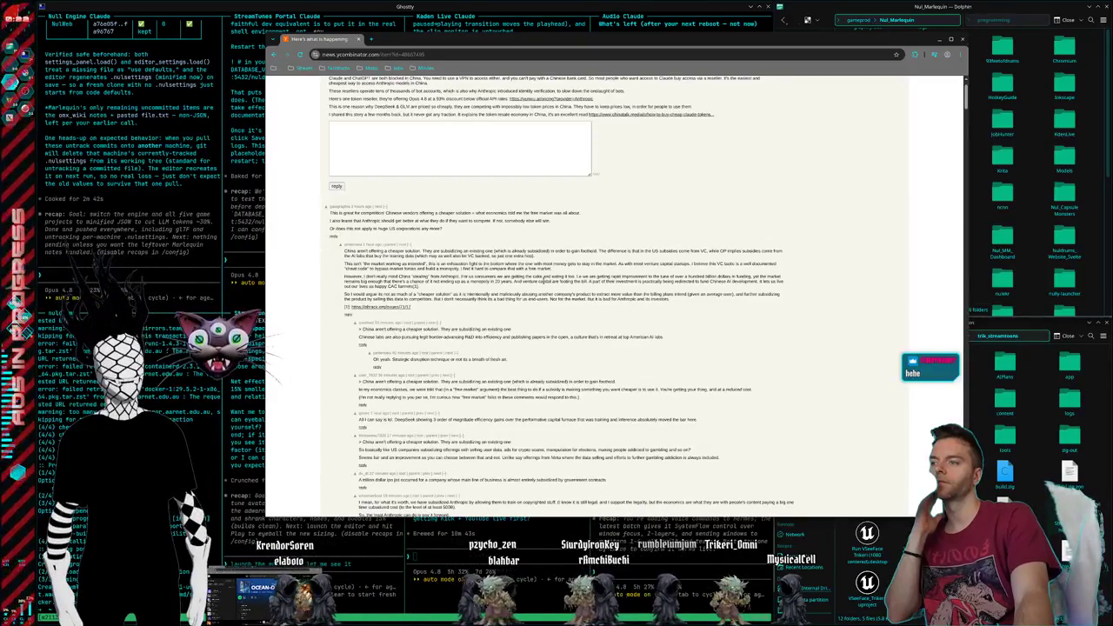
{"action": "scroll", "coordinate": [545, 283], "scroll_direction": "up", "scroll_amount": 1}
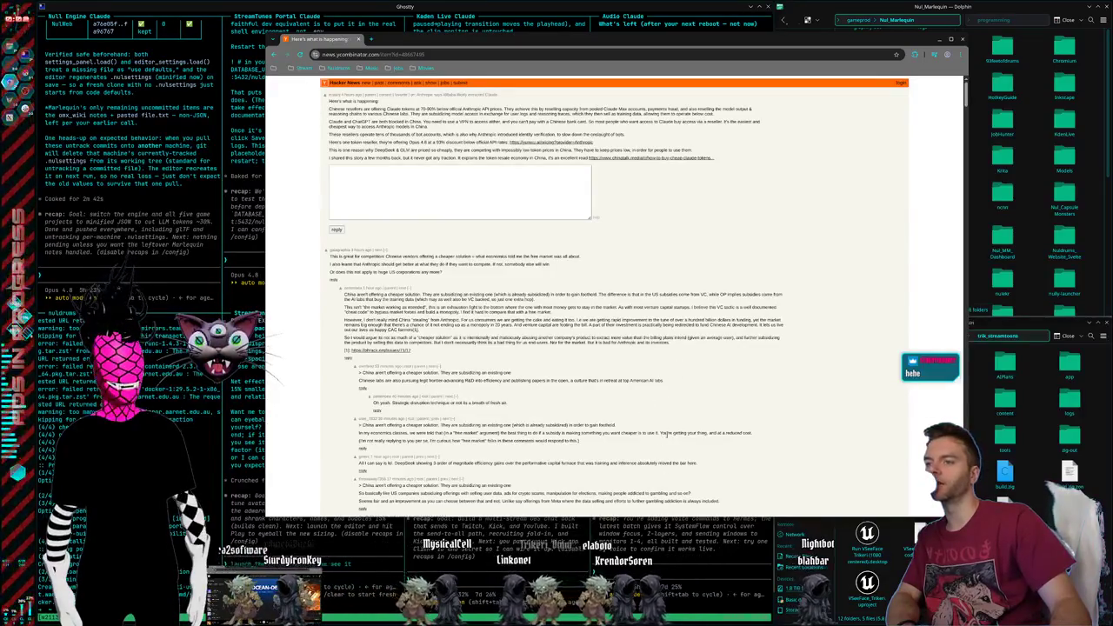
{"action": "double_click", "coordinate": [574, 440]}
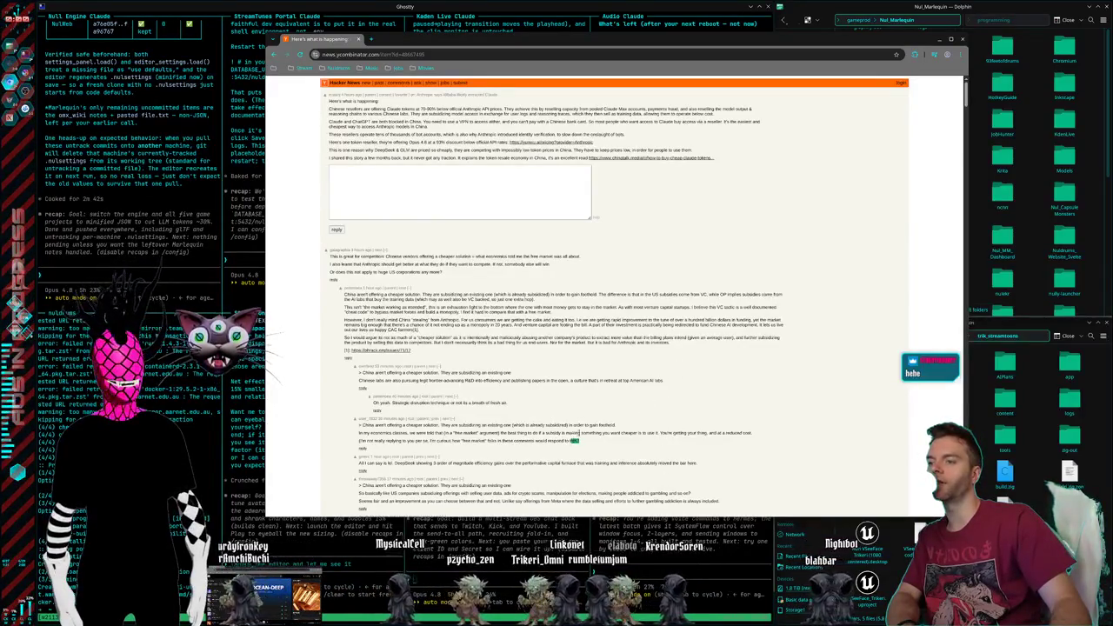
{"action": "left_click_drag", "start_coordinate": [593, 446], "coordinate": [348, 110]}
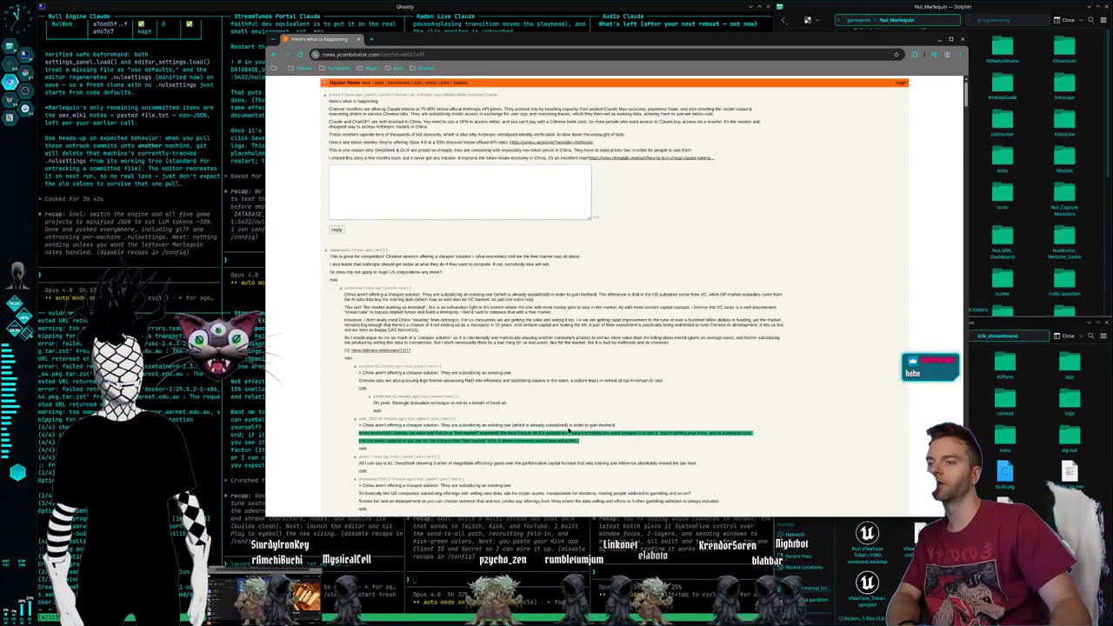
{"action": "left_click", "coordinate": [332, 101]}
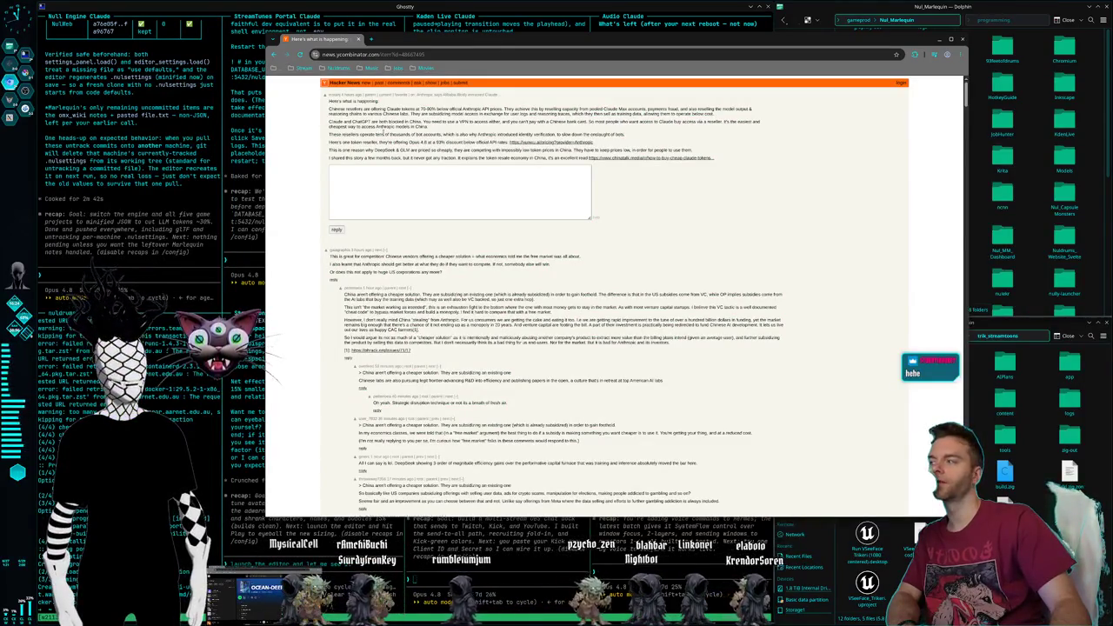
{"action": "left_click", "coordinate": [357, 38]}
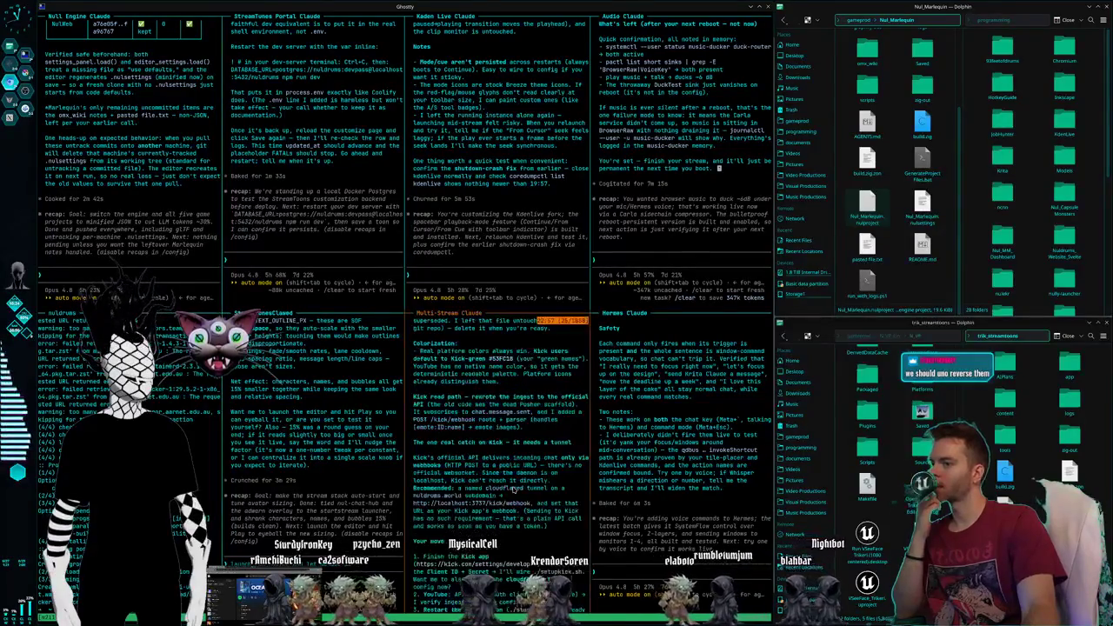
{"action": "scroll", "coordinate": [513, 490], "scroll_direction": "up", "scroll_amount": 5}
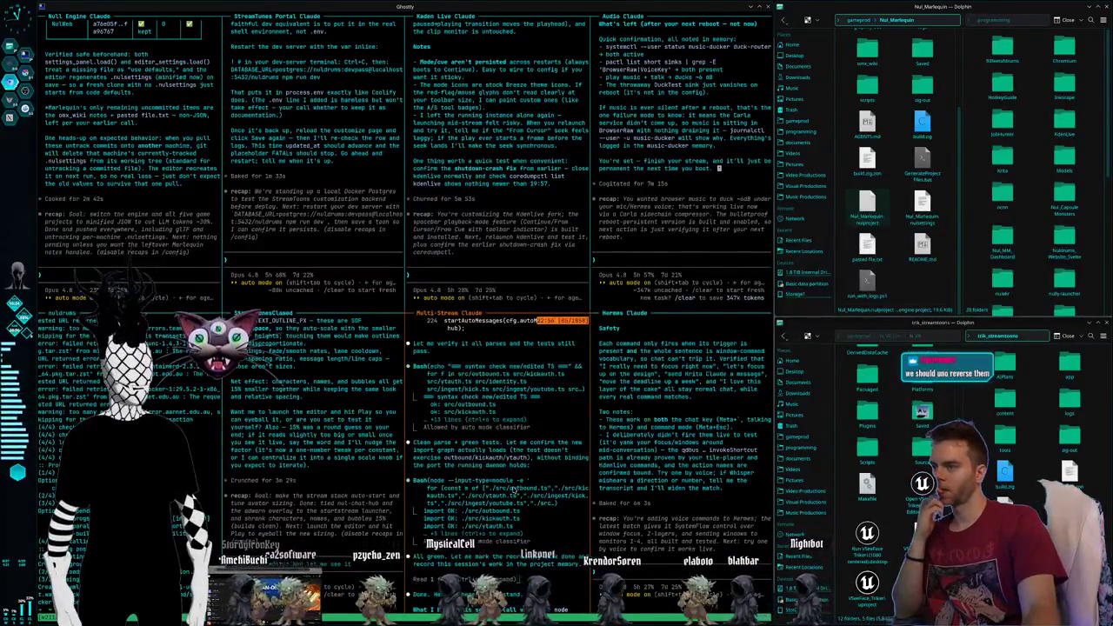
{"action": "scroll", "coordinate": [513, 489], "scroll_direction": "down", "scroll_amount": 5}
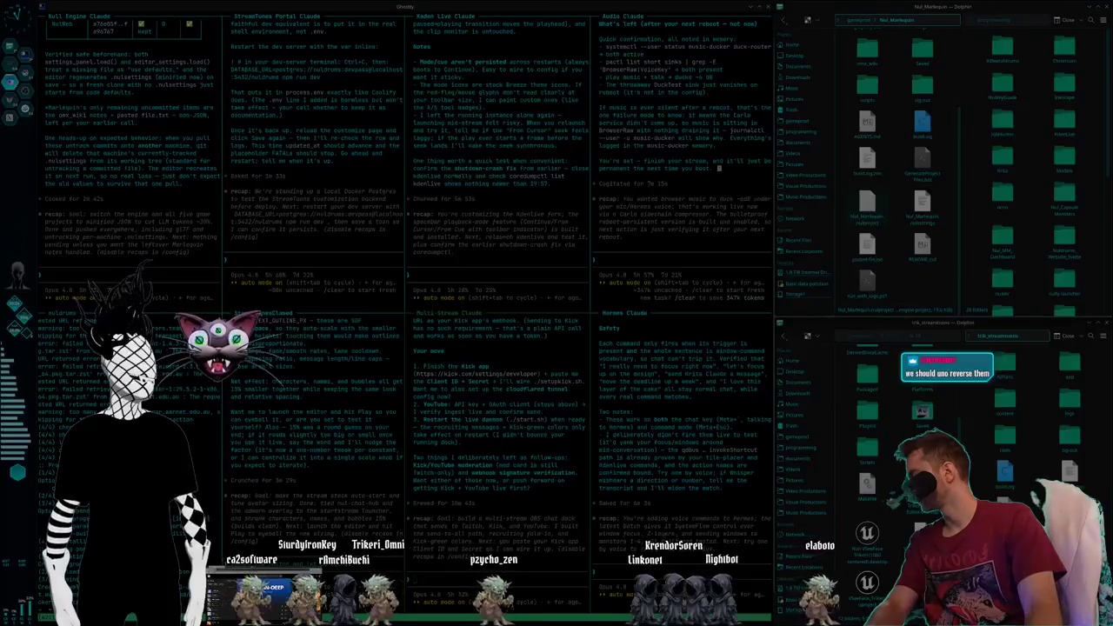
Ask the Multi-Stream Claude 'What do i put for the redirect' with a screenshot attached.
{"action": "key", "text": "Escape"}
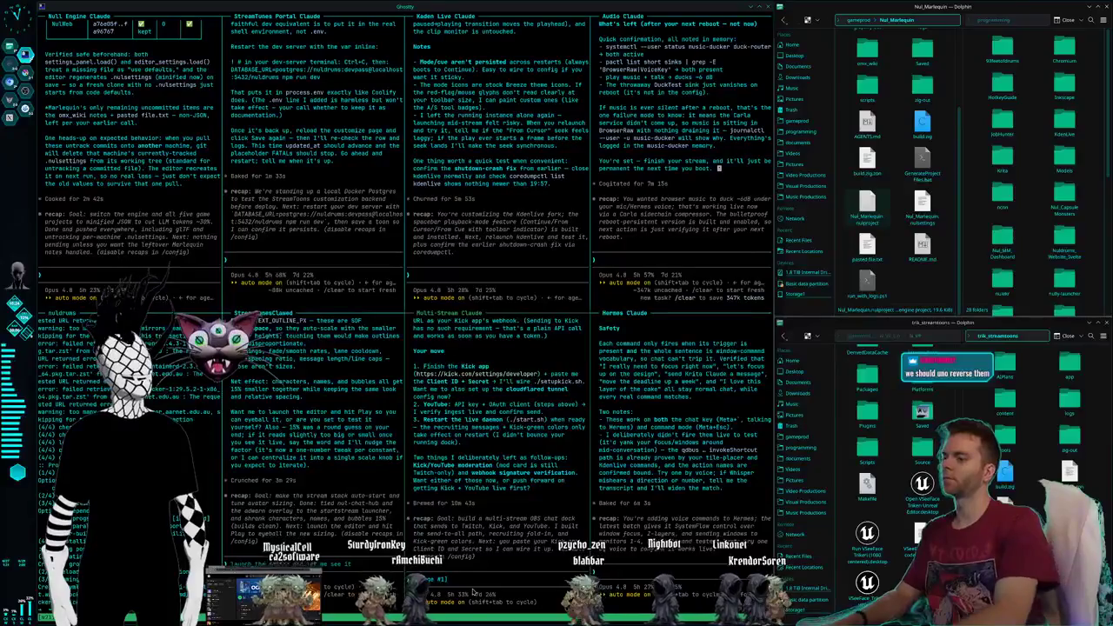
{"action": "type", "text": "What do i put for"}
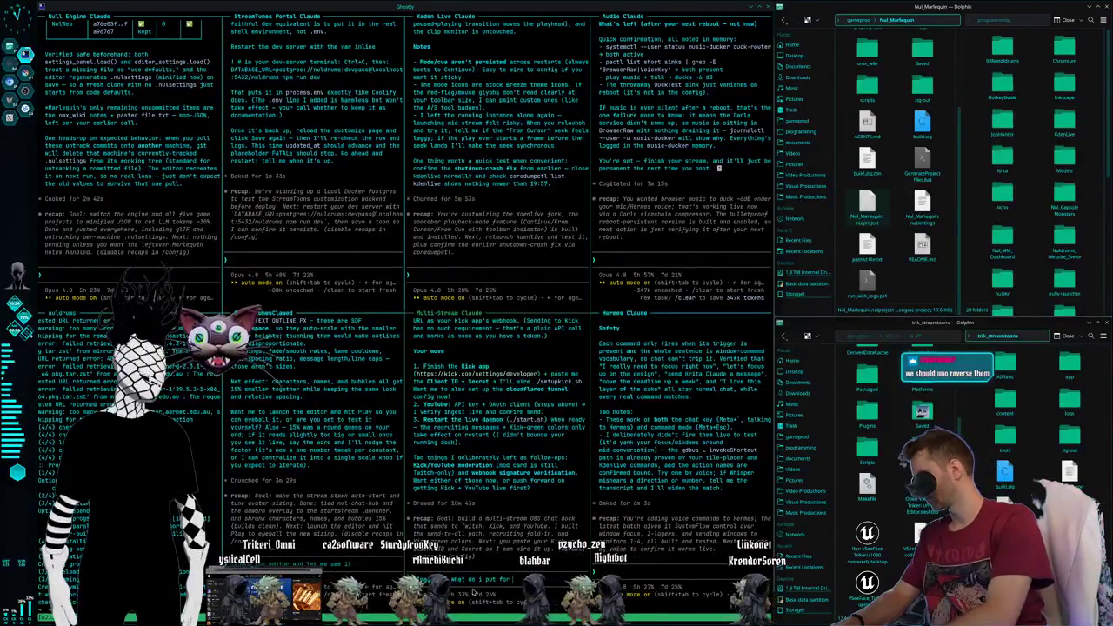
{"action": "type", "text": " the redirect"}
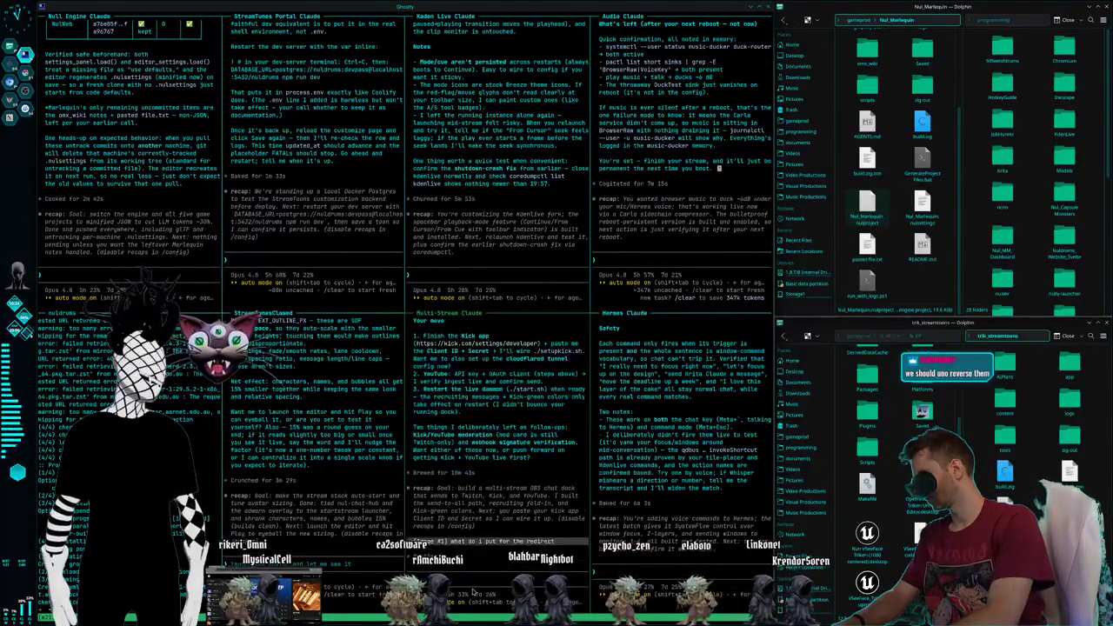
{"action": "key", "text": "ctrl+v"}
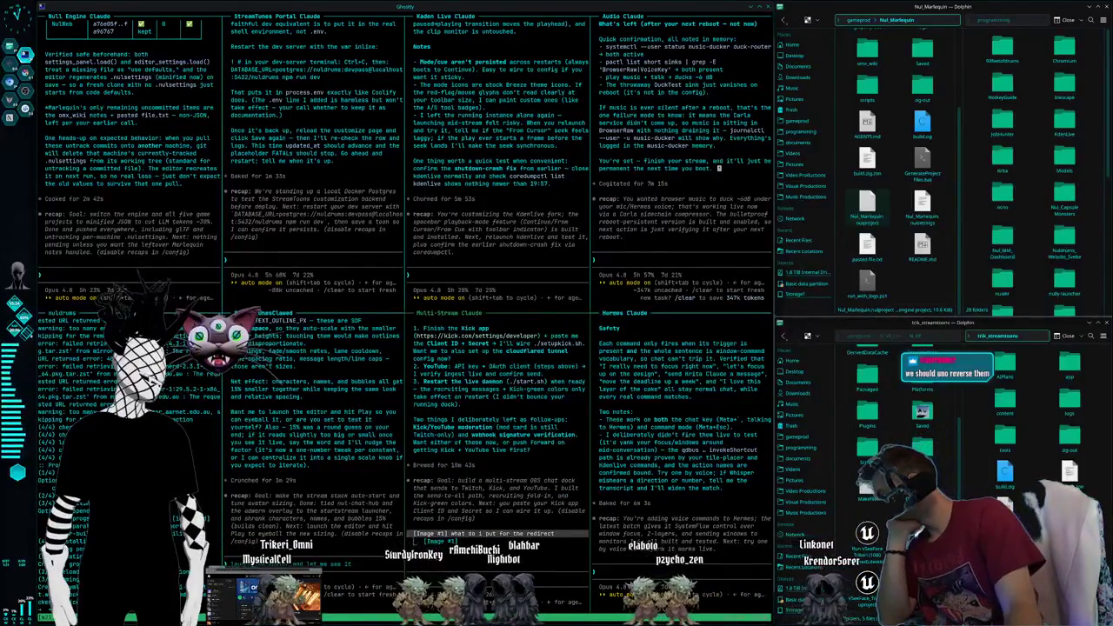
{"action": "key", "text": "Return"}
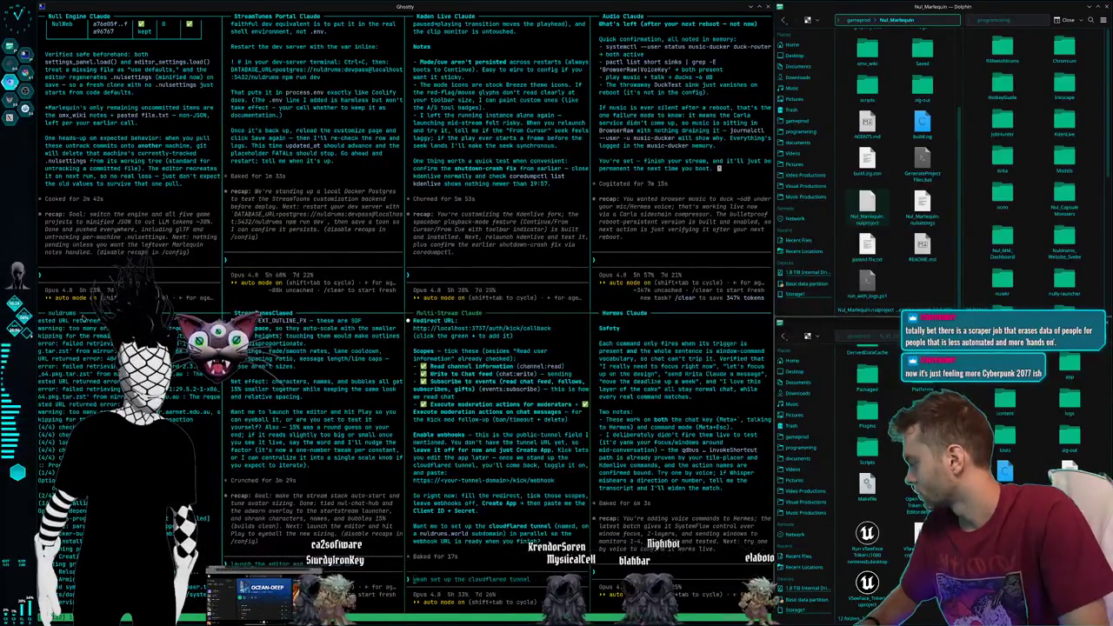
{"action": "key", "text": "alt+space"}
{"action": "type", "text": "vsco"}
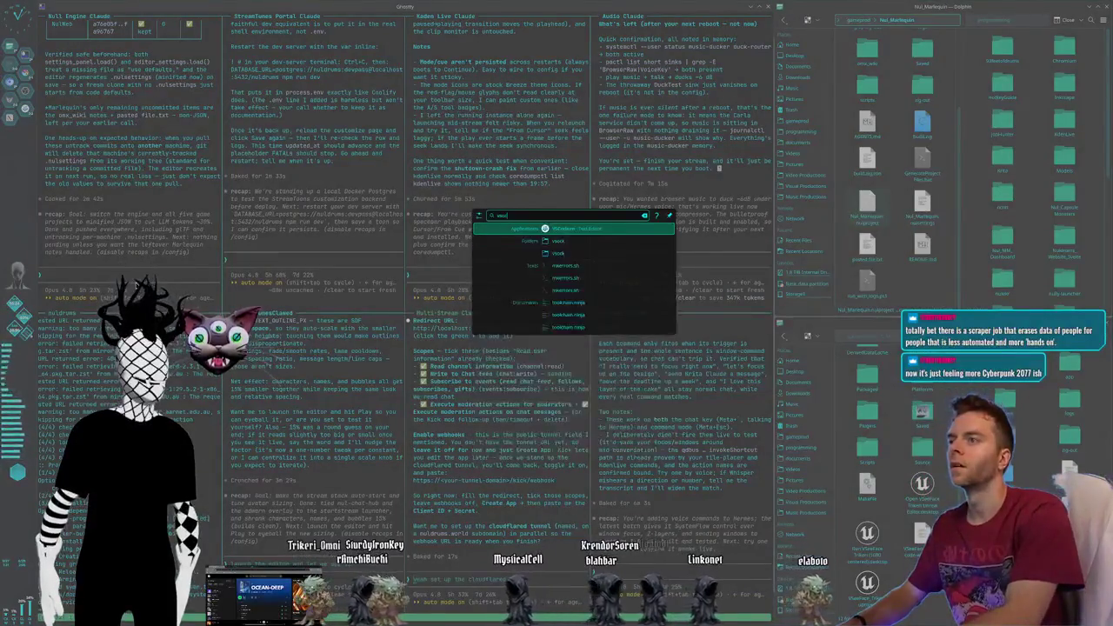
{"action": "key", "text": "Return"}
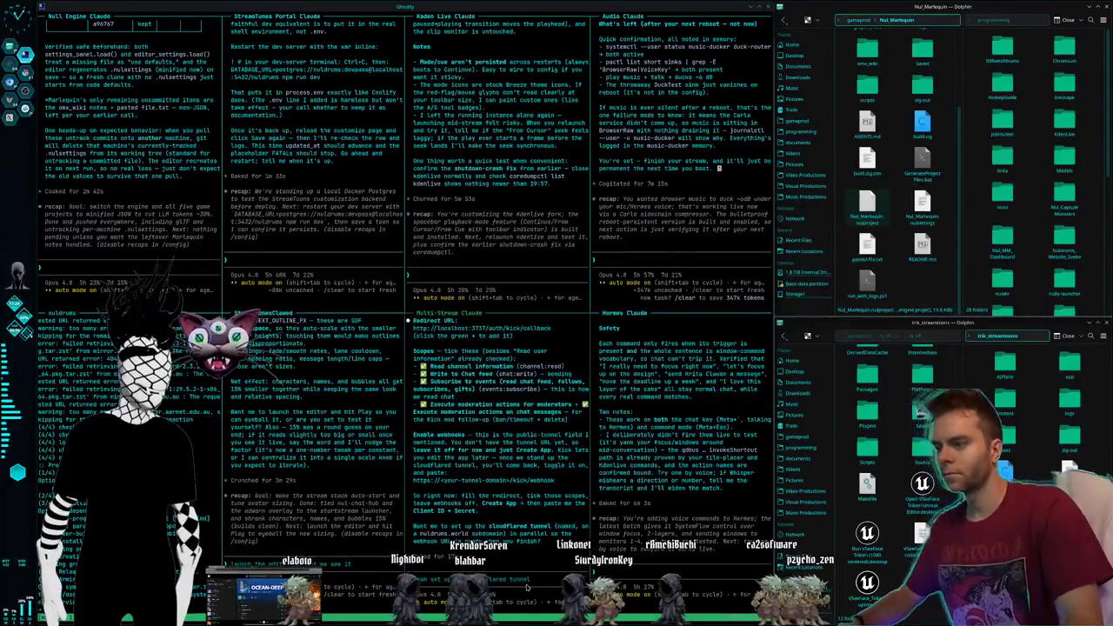
Tell Multi-Stream Claude the credentials are made, then switch to the Krita workspace.
{"action": "type", "text": "ok l"}
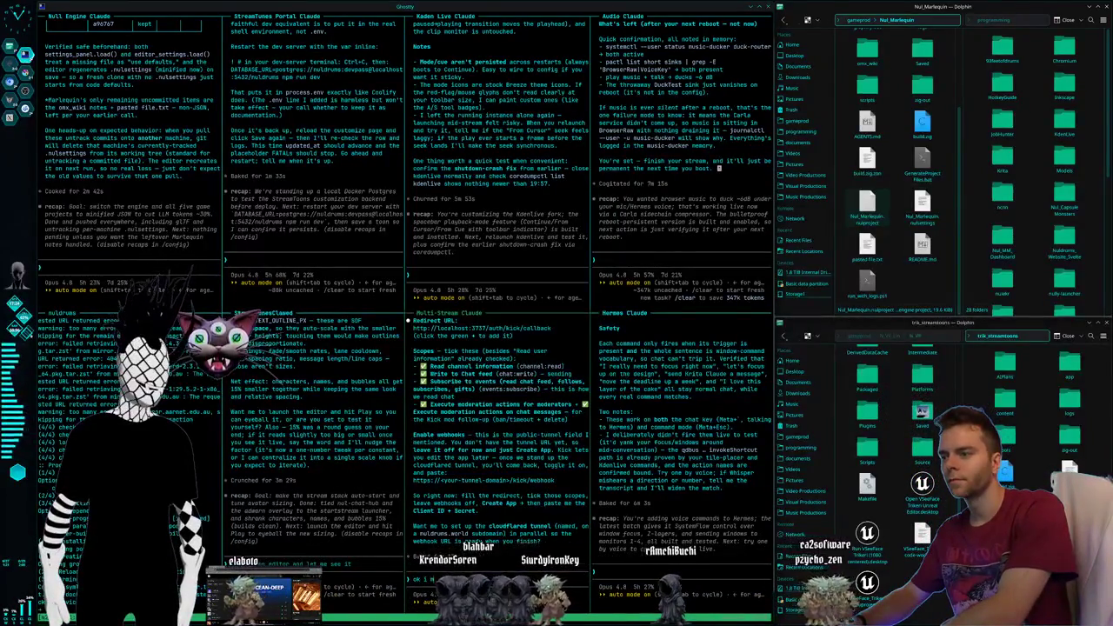
{"action": "type", "text": " made the credentials"}
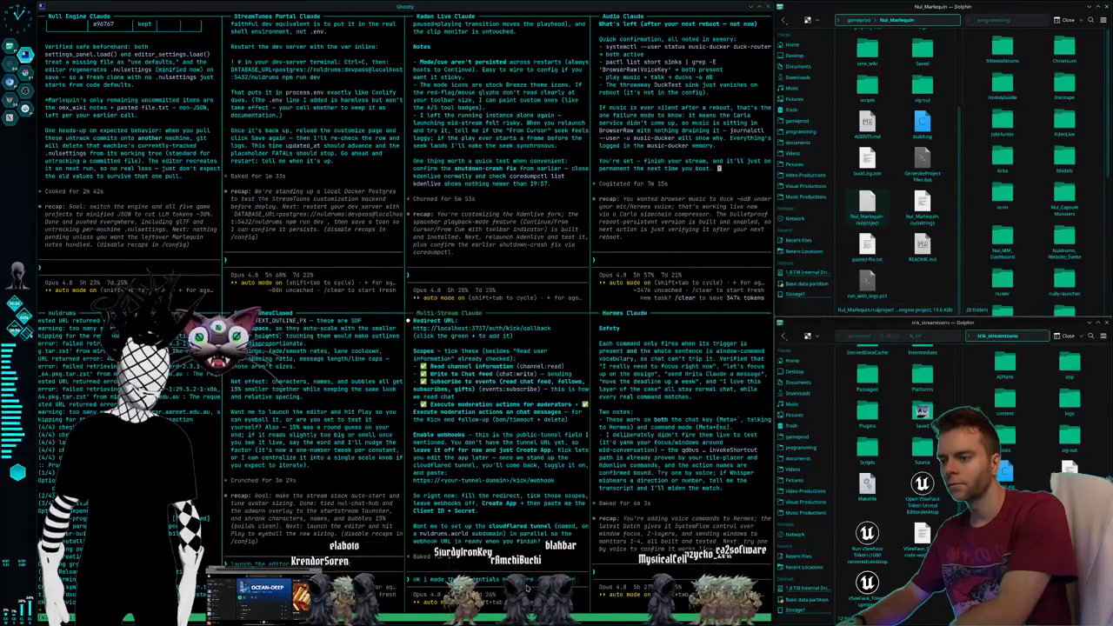
{"action": "type", "text": " go for the youtube"}
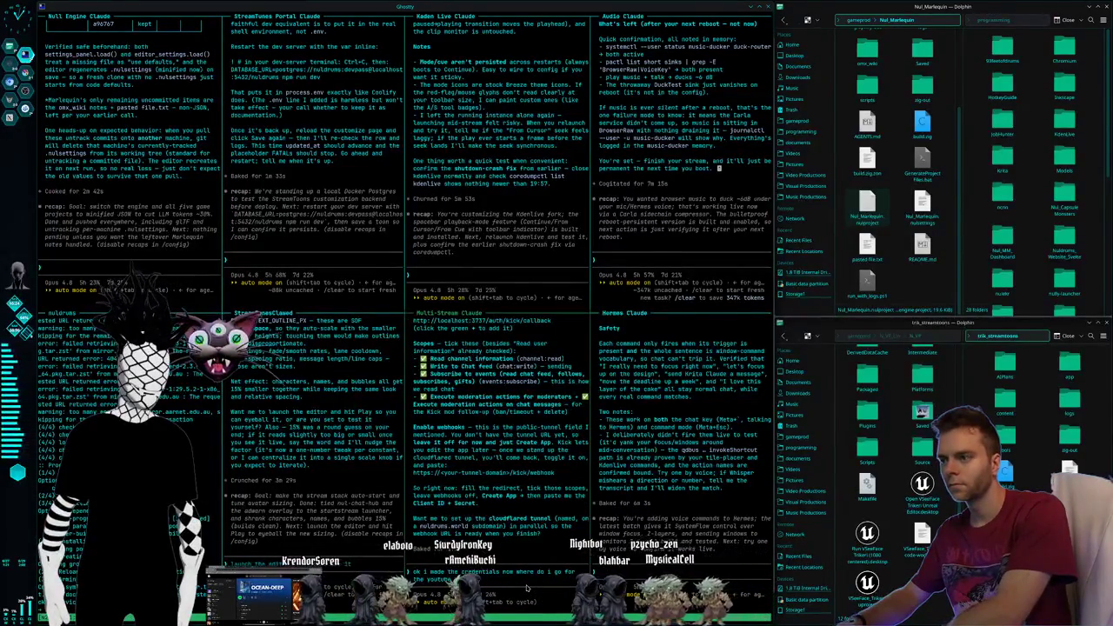
{"action": "key", "text": "Return"}
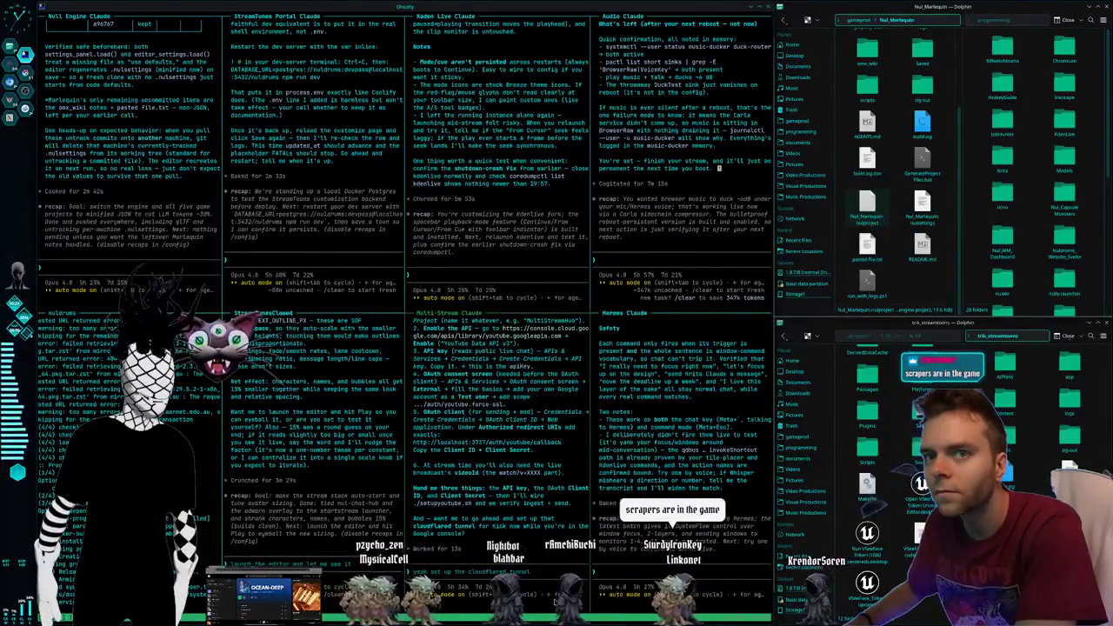
{"action": "key", "text": "super+2"}
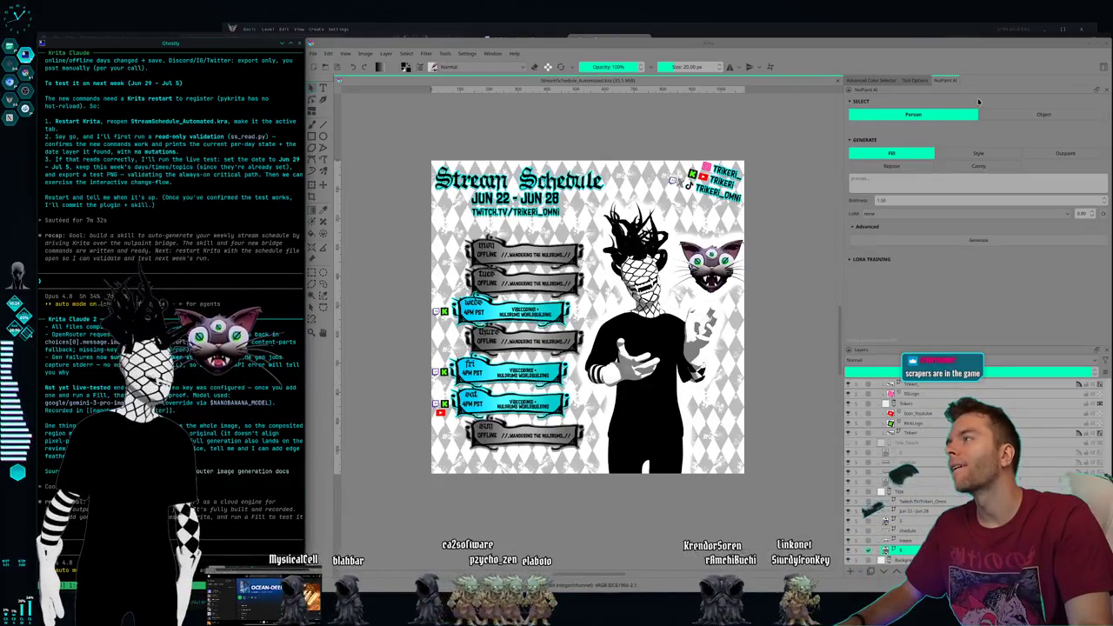
Close and relaunch Krita via KRunner, then draft 'krita is back up check it' for Claude.
{"action": "left_click", "coordinate": [1105, 45]}
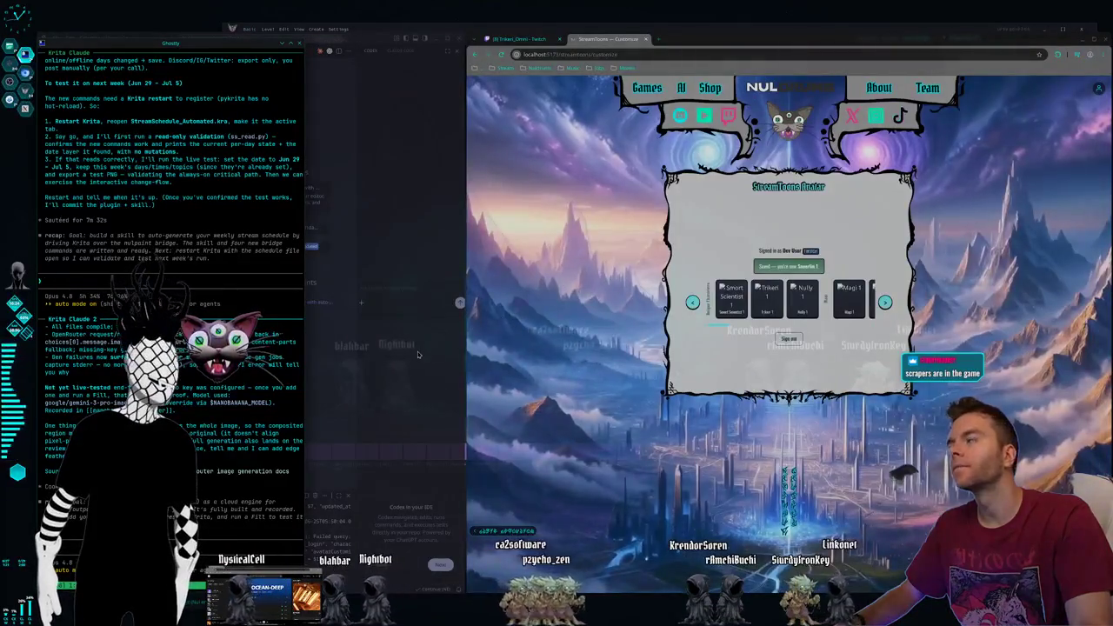
{"action": "key", "text": "super+space"}
{"action": "type", "text": "krita"}
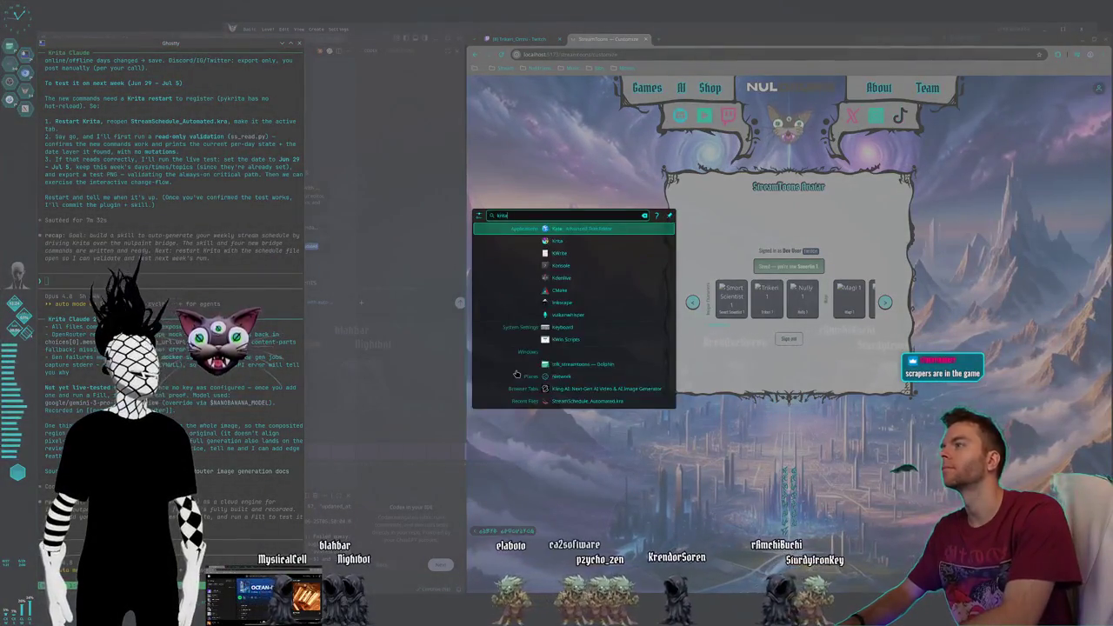
{"action": "key", "text": "Return"}
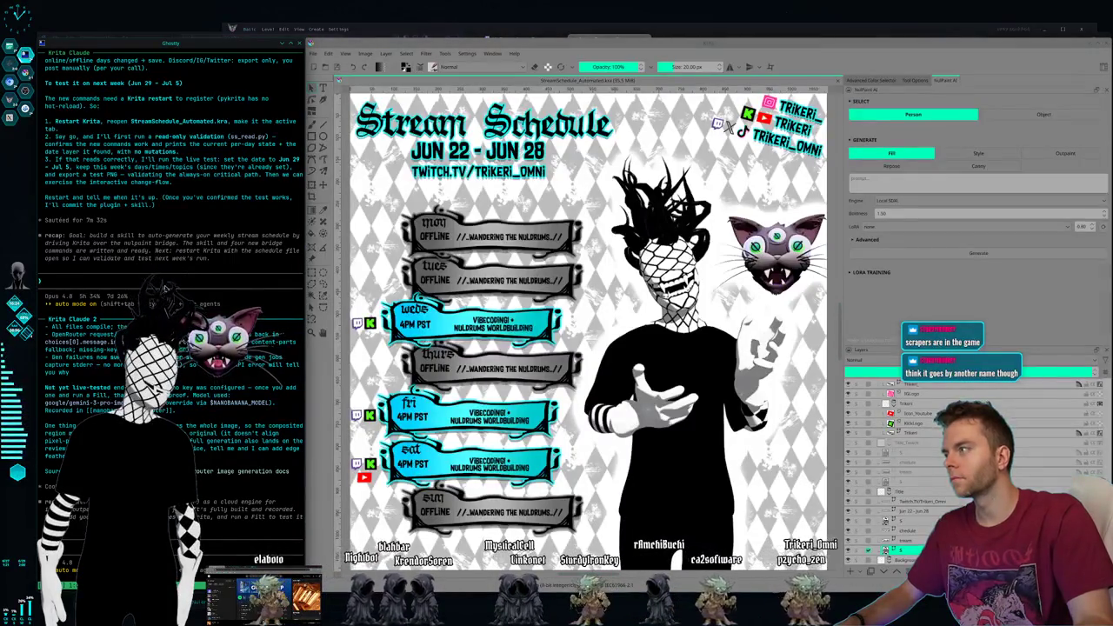
{"action": "type", "text": "krita is back up check it"}
Send Claude the Krita-is-back message so it sets JUN 29 - JUL 5 and exports PNG.
{"action": "key", "text": "Return"}
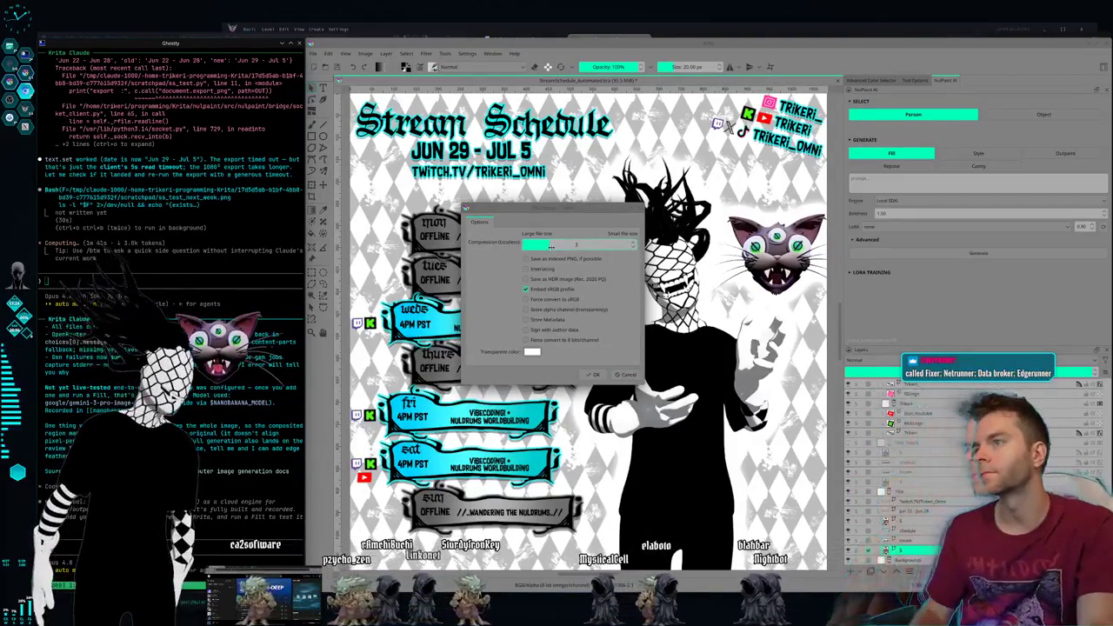
Capture a region screenshot of the stuck PNG export options dialog.
{"action": "key", "text": "Print"}
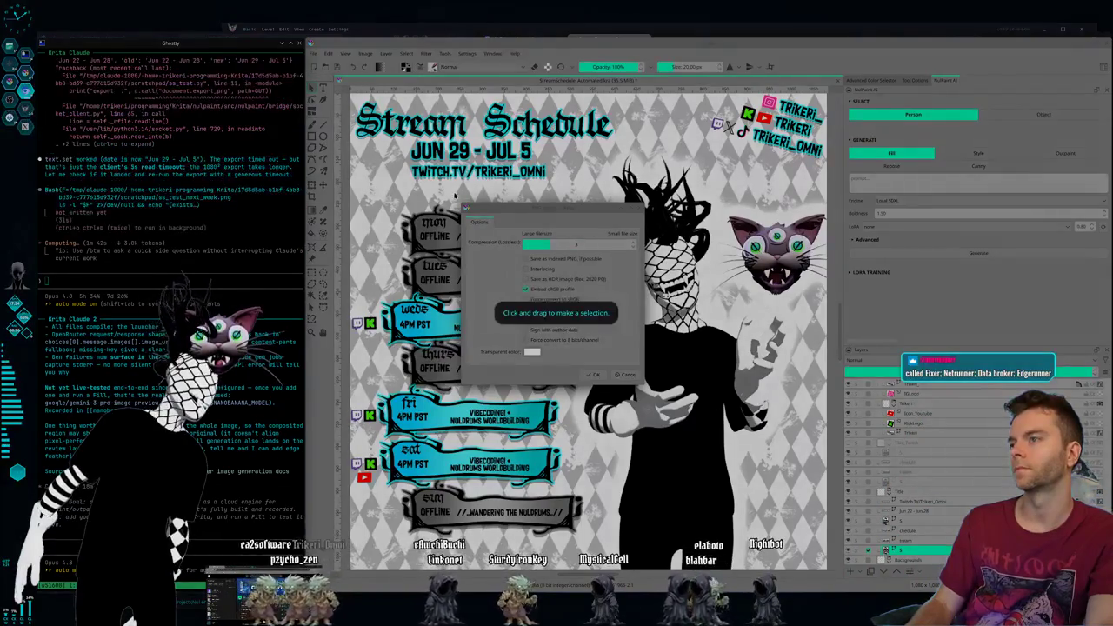
{"action": "left_click_drag", "start_coordinate": [449, 185], "coordinate": [695, 393]}
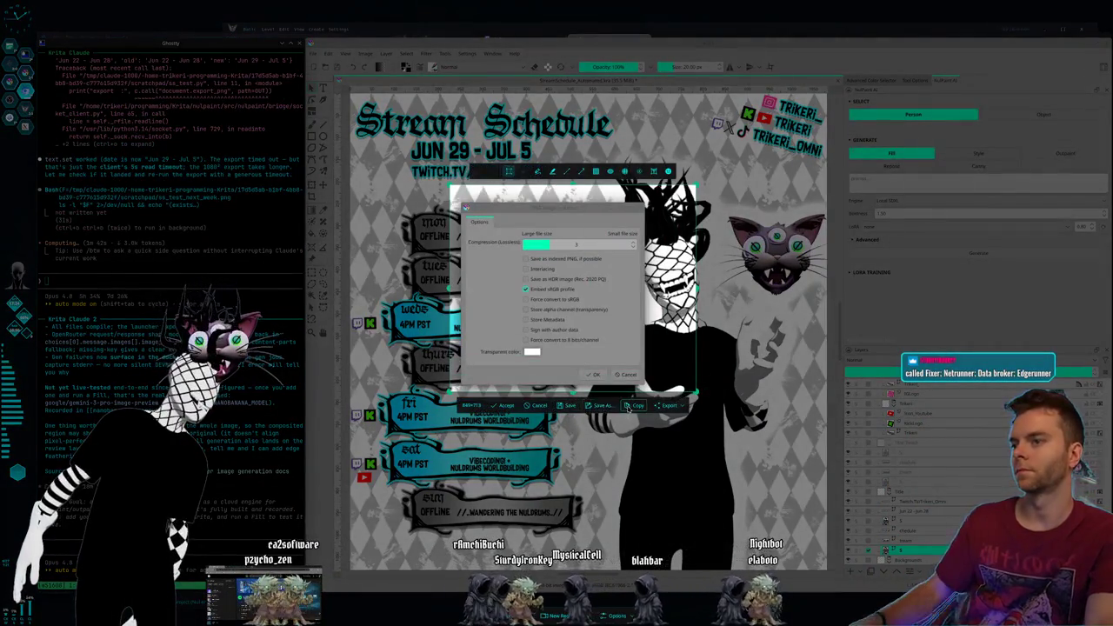
{"action": "left_click", "coordinate": [628, 407]}
Send Claude the dialog screenshot with 'this screen', then go to the terminals workspace.
{"action": "left_click", "coordinate": [76, 282]}
{"action": "key", "text": "ctrl+v"}
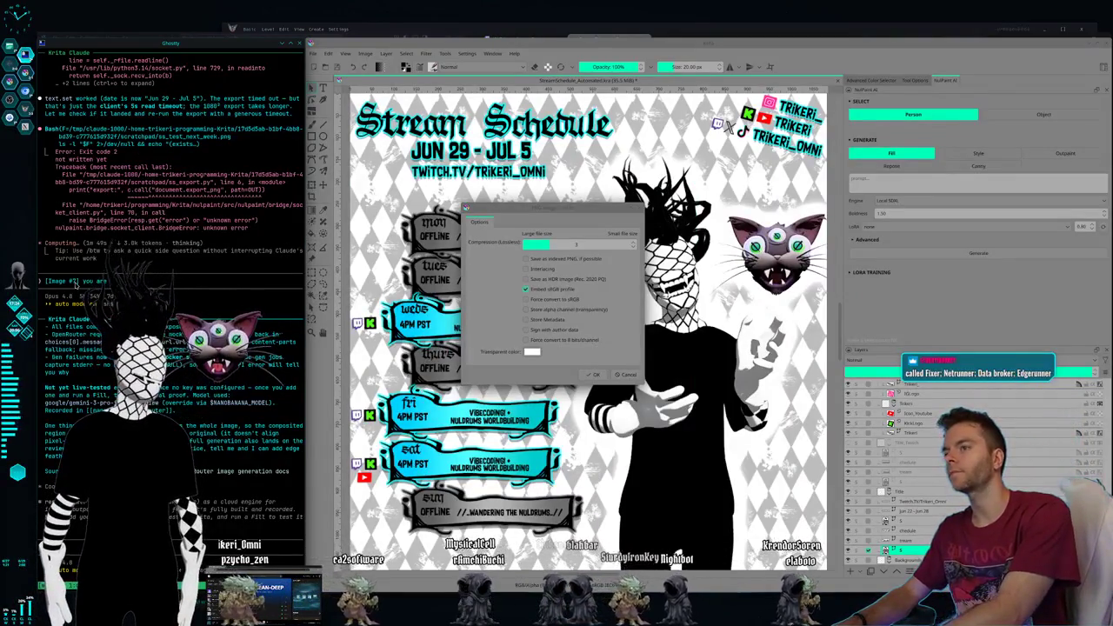
{"action": "type", "text": " at the"}
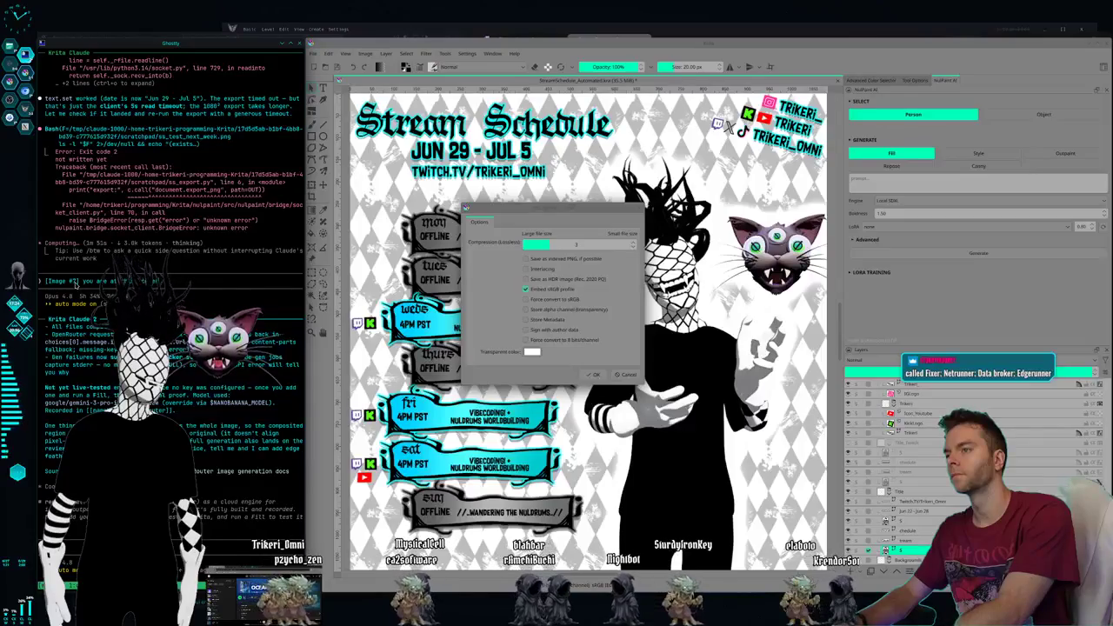
{"action": "type", "text": "is screen"}
{"action": "key", "text": "Return"}
{"action": "key", "text": "Escape"}
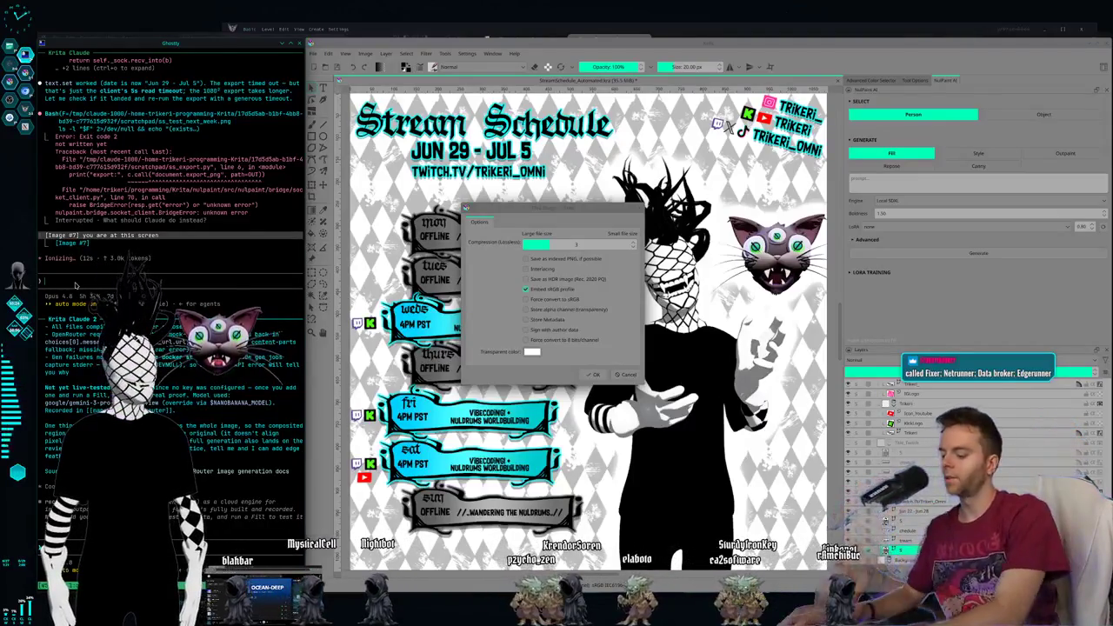
{"action": "key", "text": "ctrl+F2"}
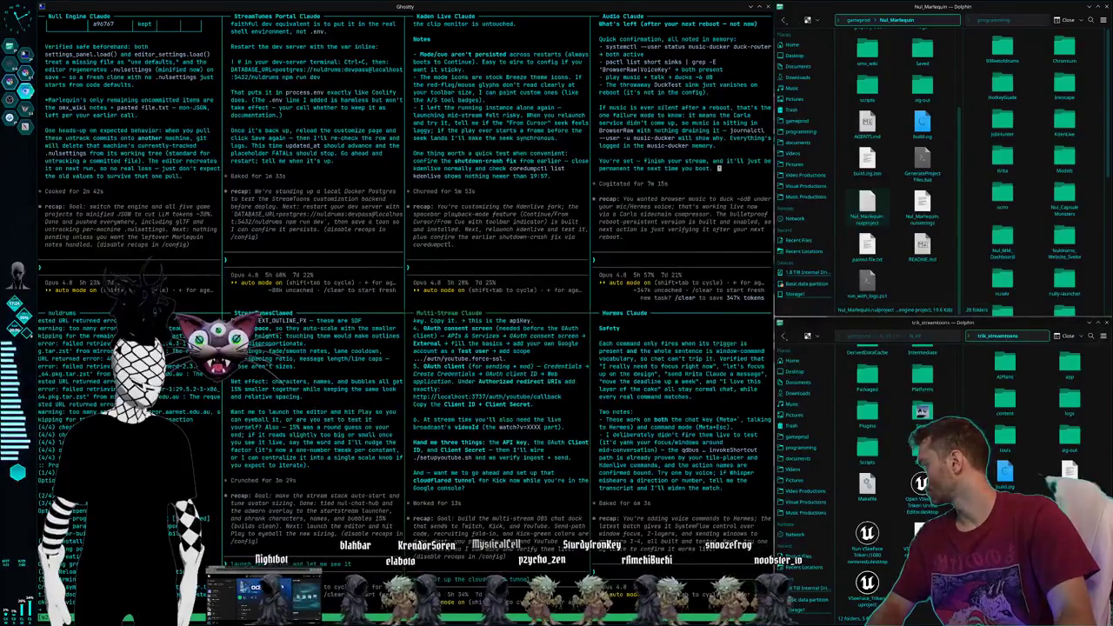
Send Multi-Stream Claude the client ID screen message, then return to the Krita workspace.
{"action": "key", "text": "Print"}
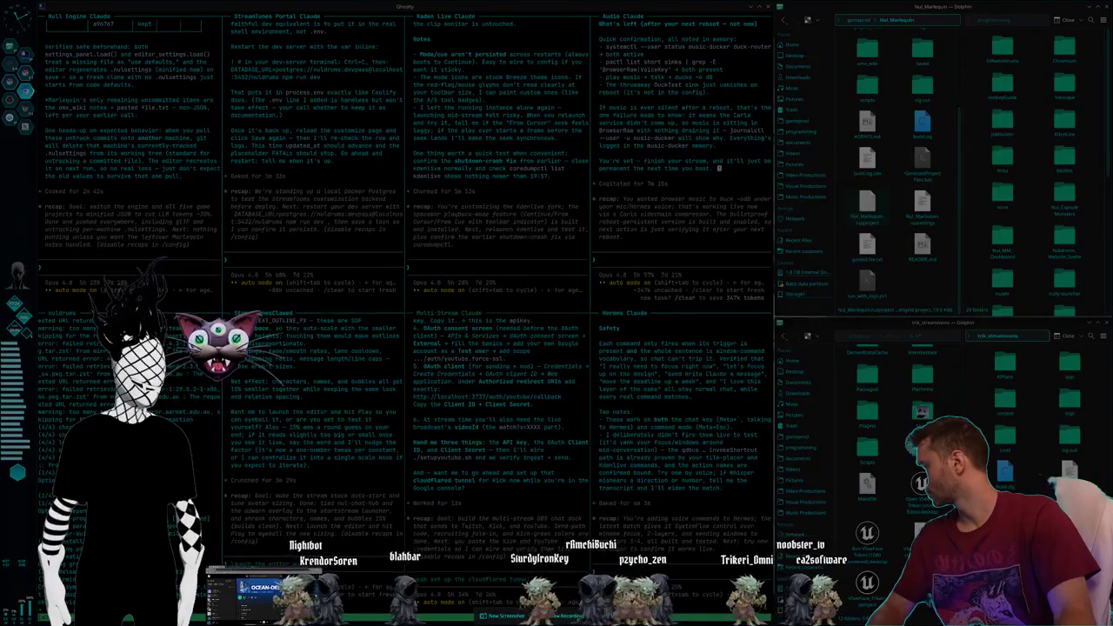
{"action": "key", "text": "Escape"}
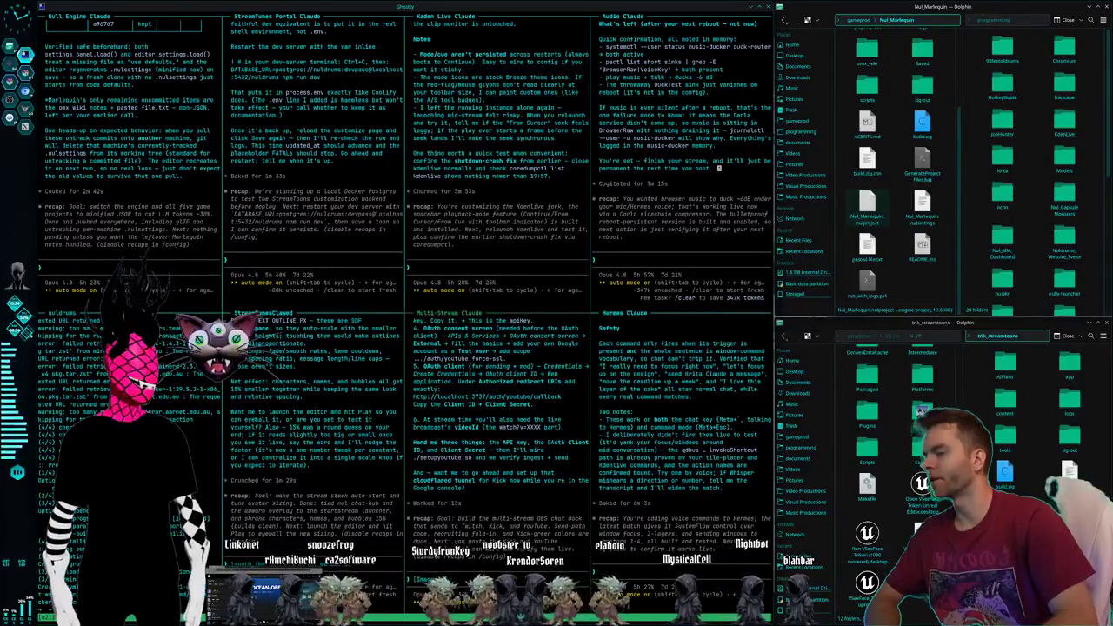
{"action": "key", "text": "Return"}
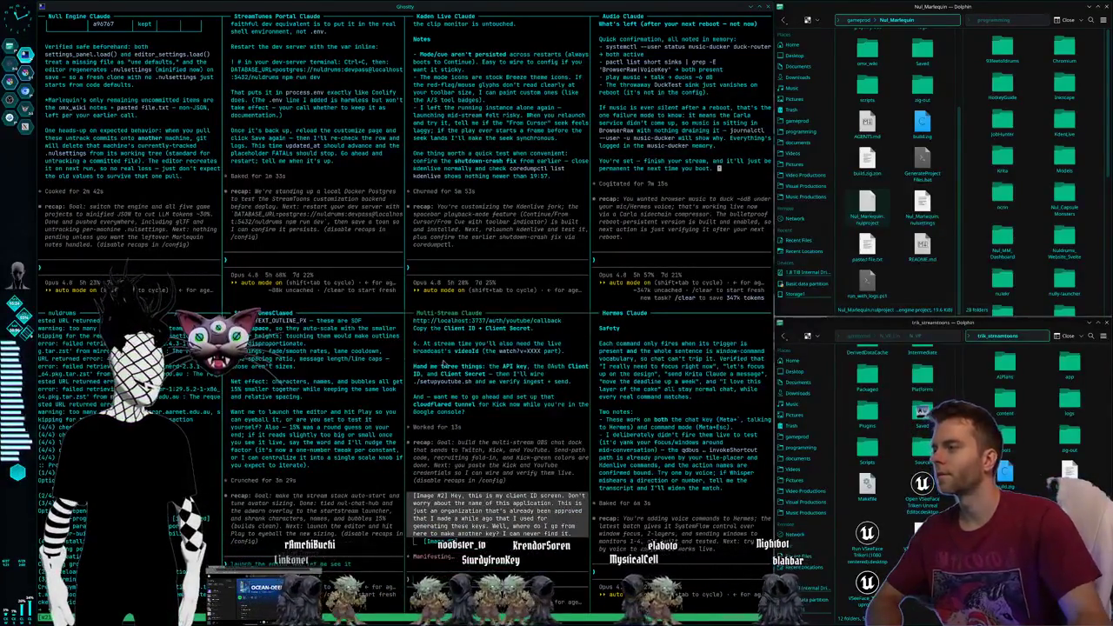
{"action": "key", "text": "ctrl+F2"}
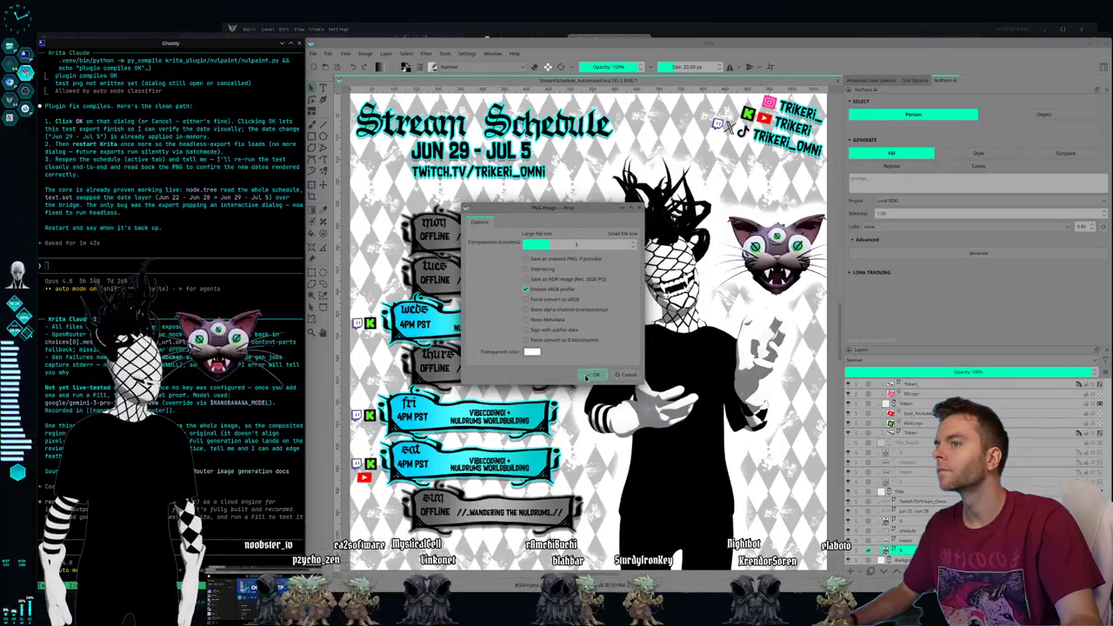
Confirm the PNG export, dismiss Krita's crash report, and tell Claude 'All right, it's back up.'.
{"action": "left_click", "coordinate": [591, 375]}
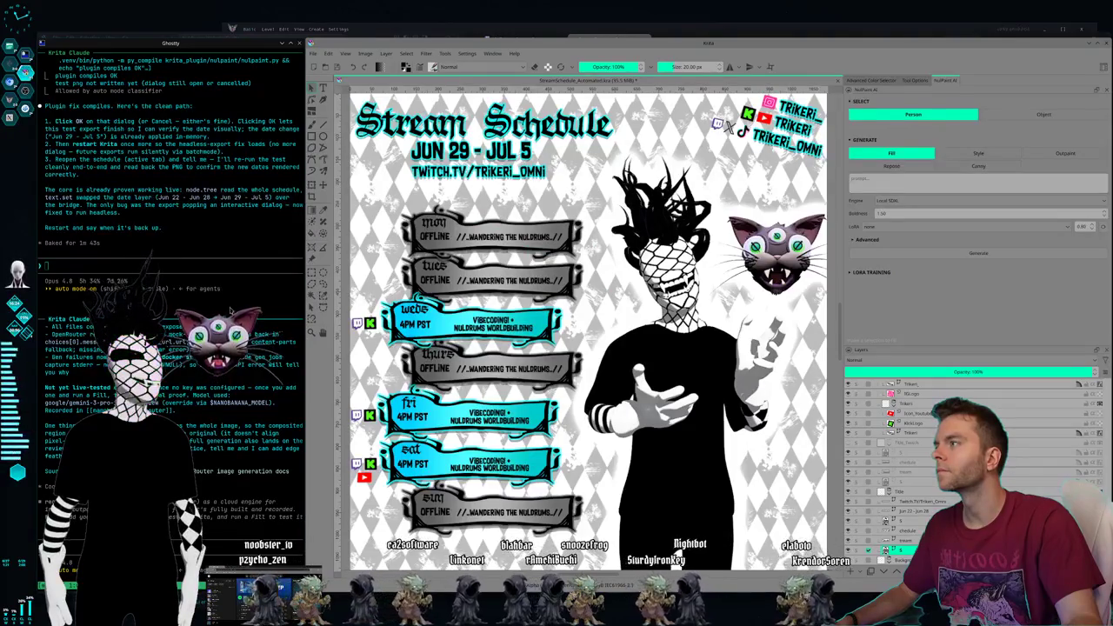
{"action": "left_click", "coordinate": [152, 261]}
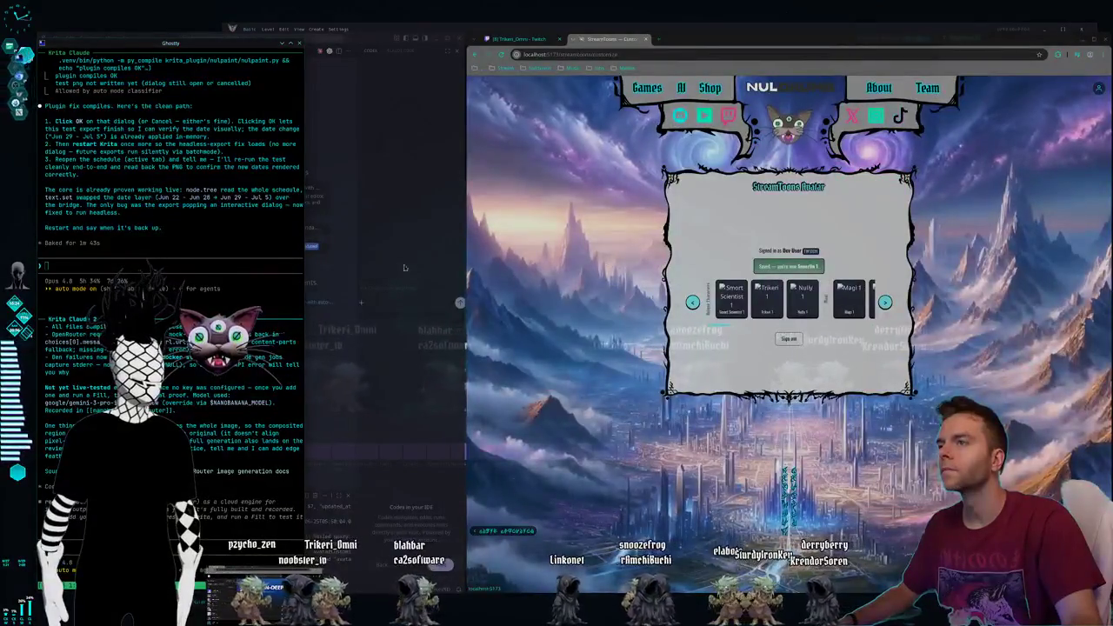
{"action": "key", "text": "Escape"}
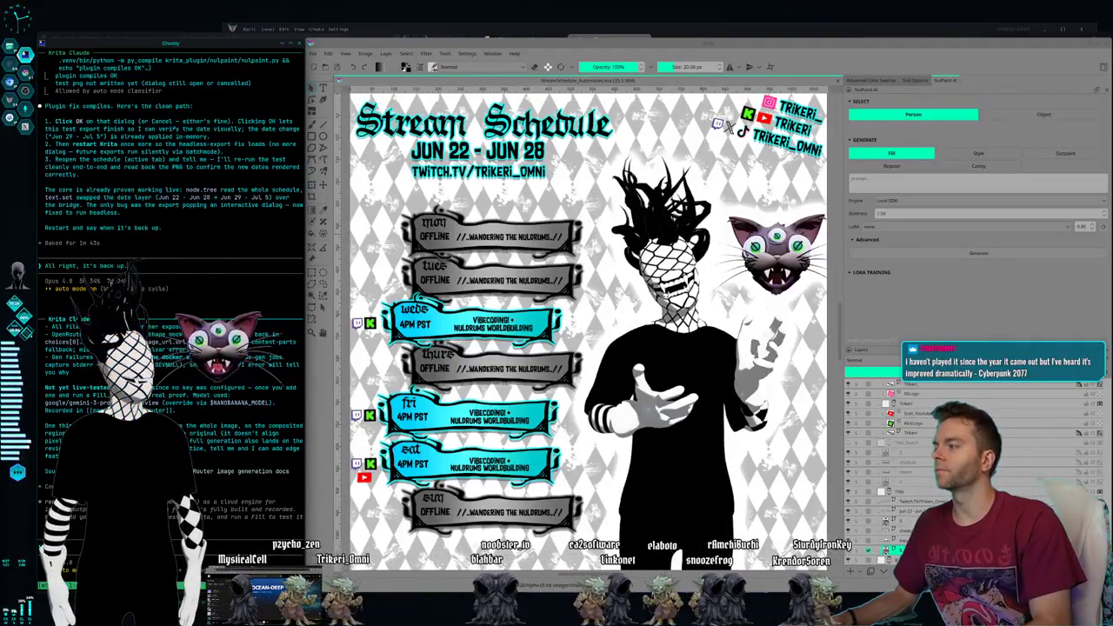
{"action": "type", "text": "All right, it's back up."}
{"action": "key", "text": "Return"}
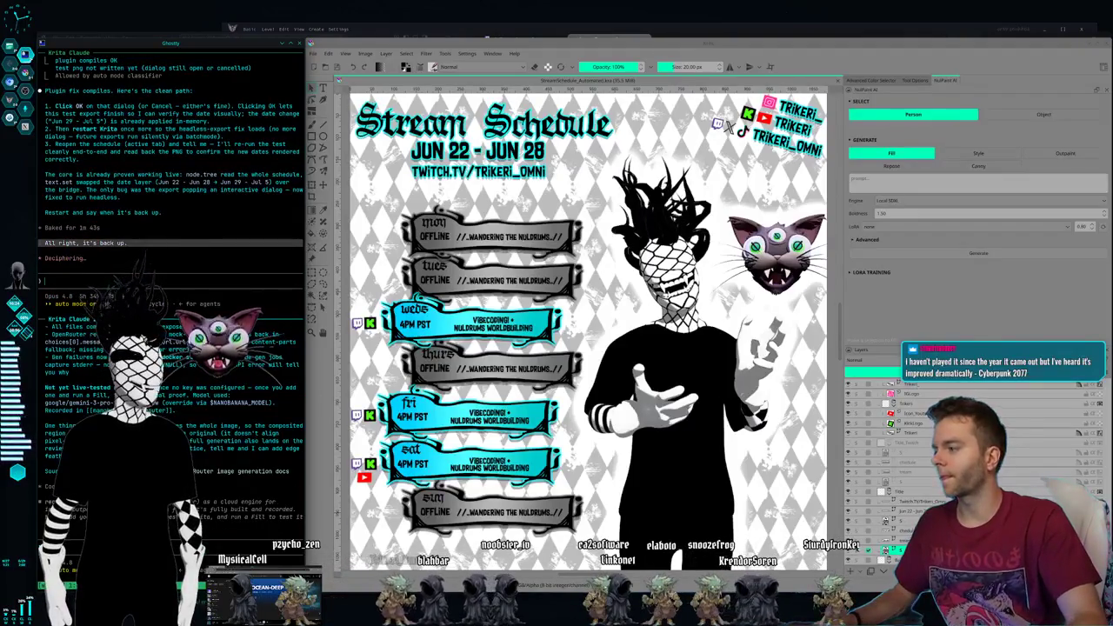
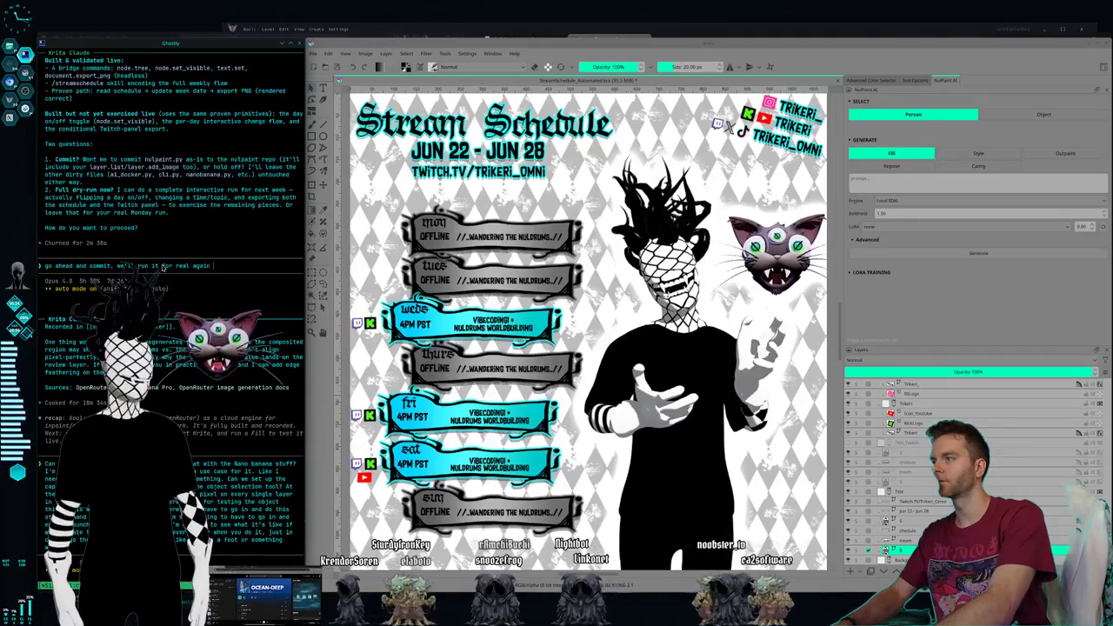
Tell Claude Code to commit and push the nulpaint.py plugin, deferring the real run to next week.
{"action": "type", "text": "k"}
{"action": "key", "text": "Return"}
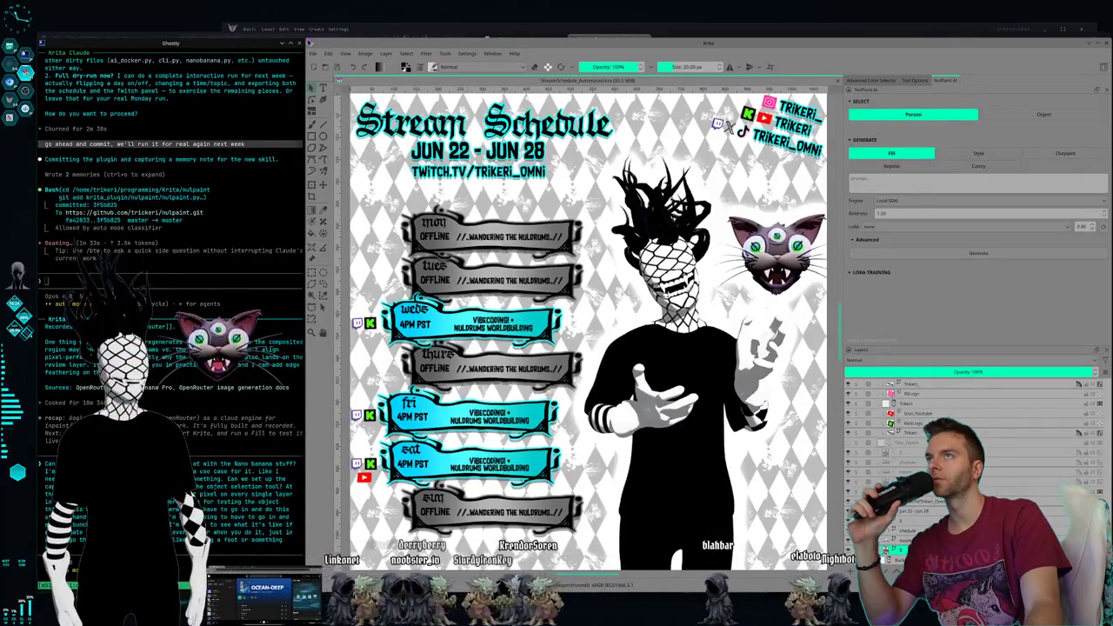
{"action": "left_click", "coordinate": [313, 54]}
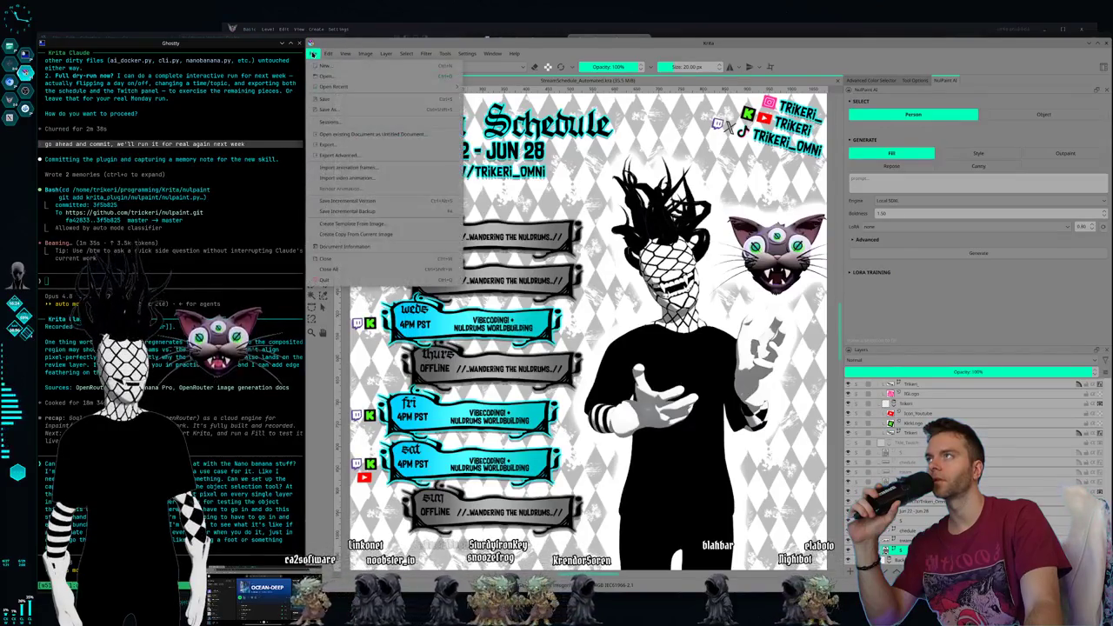
Open ChibiToonInk.kra from Krita's recent files in a new tab.
{"action": "key", "text": "Escape"}
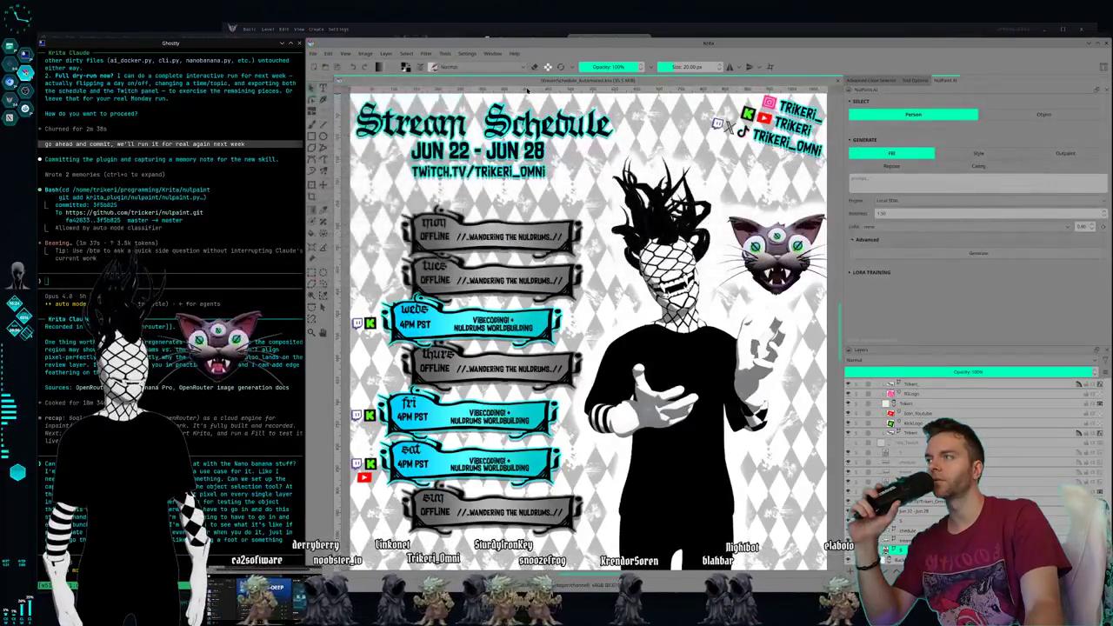
{"action": "left_click", "coordinate": [313, 54]}
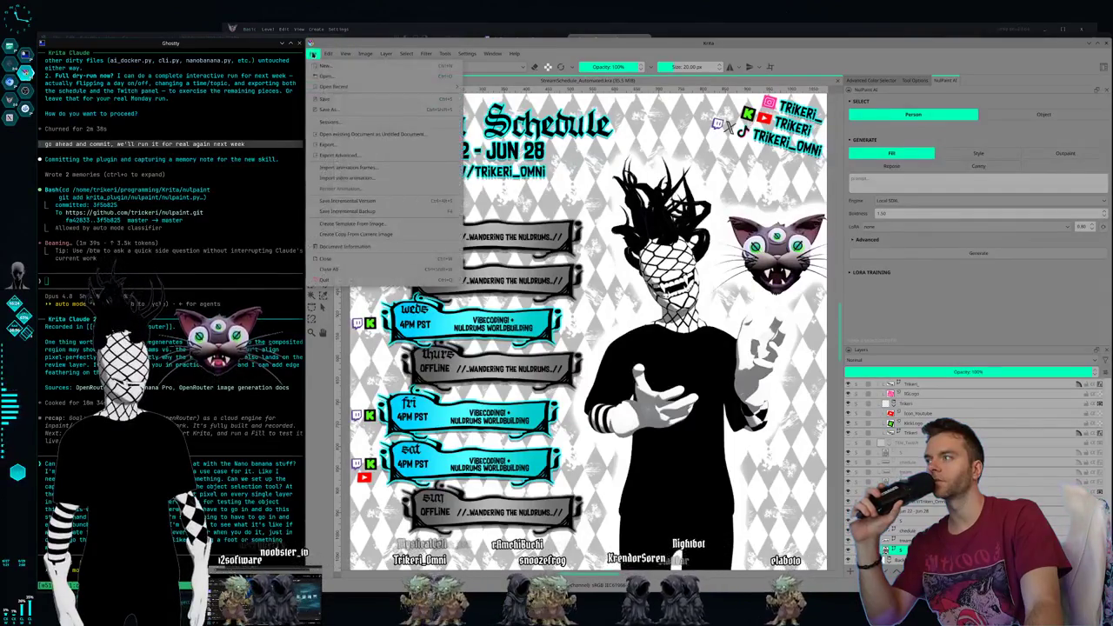
{"action": "mouse_move", "coordinate": [333, 86]}
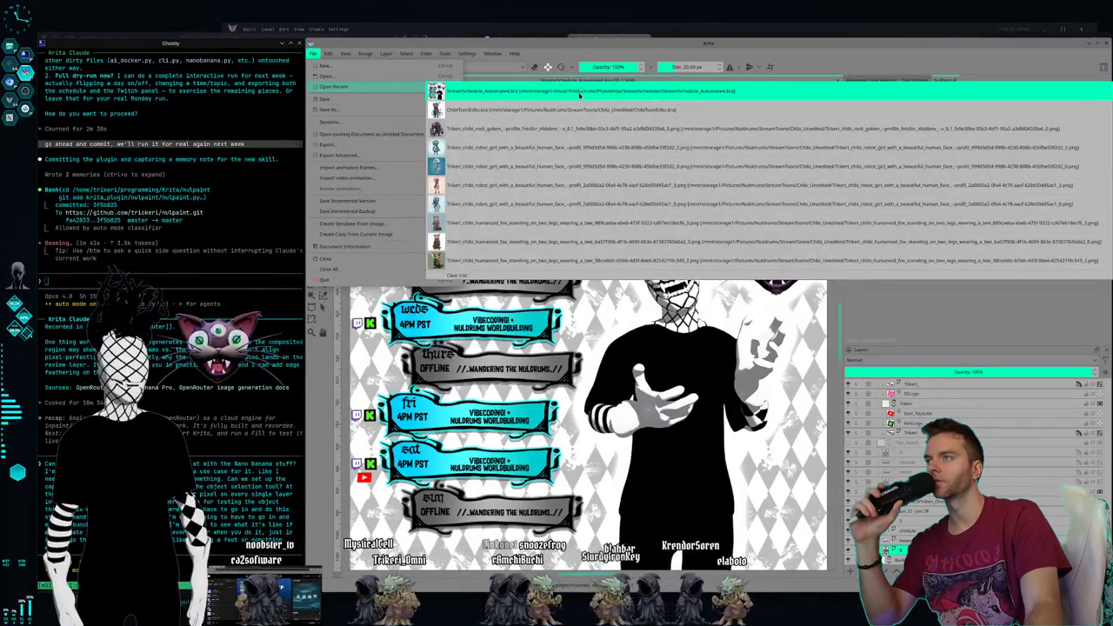
{"action": "left_click", "coordinate": [570, 109]}
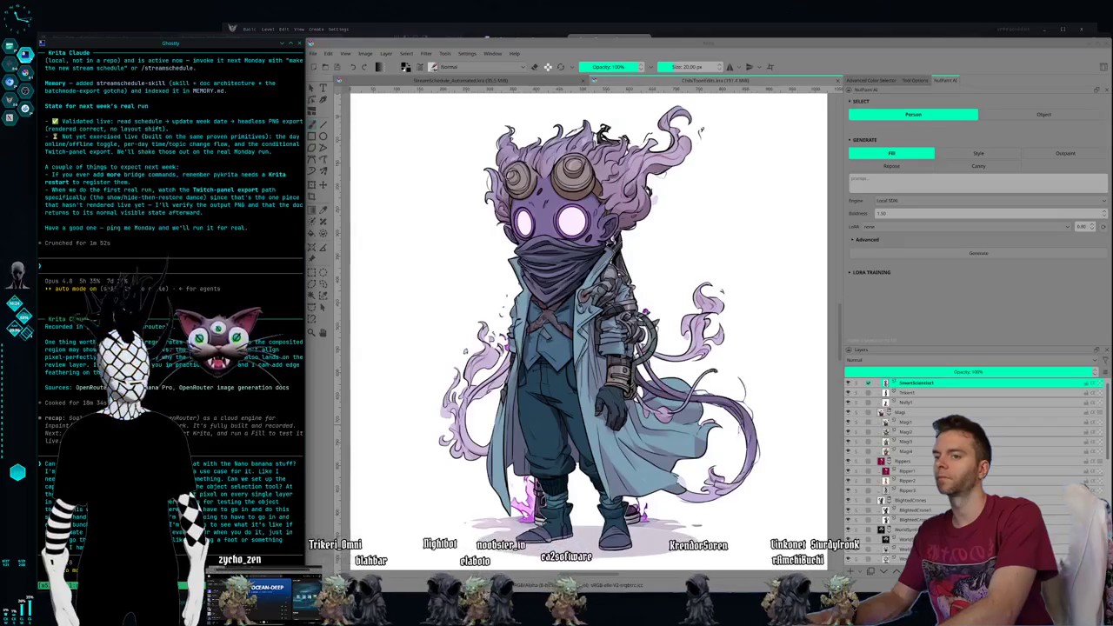
Send the pending request, then clear Claude Code's conversation with /clear.
{"action": "key", "text": "Return"}
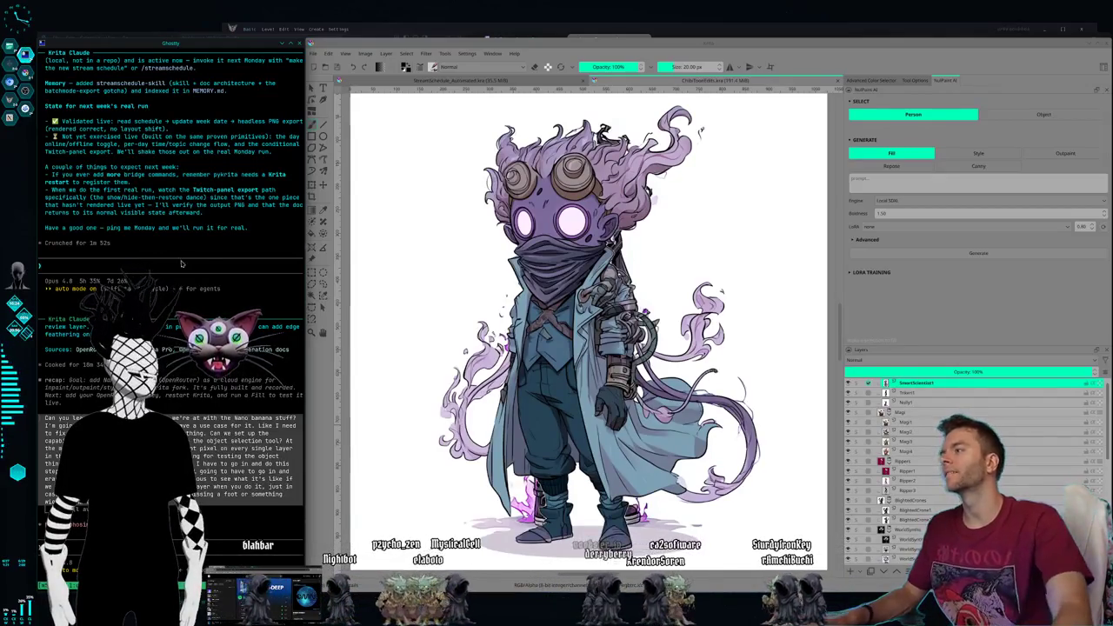
{"action": "type", "text": "/clear"}
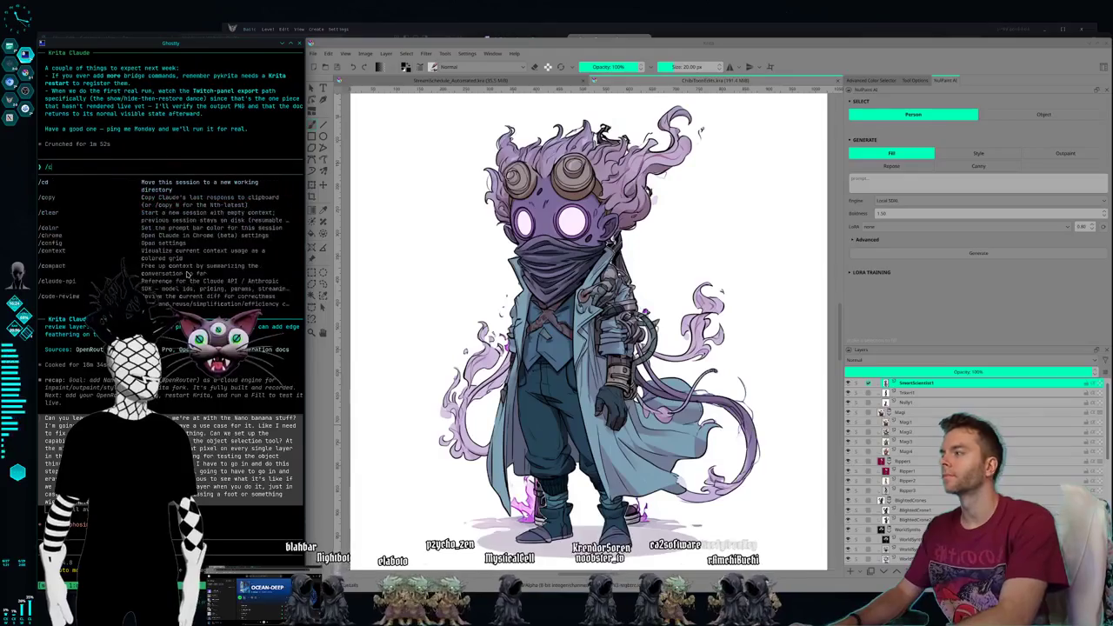
{"action": "key", "text": "Return"}
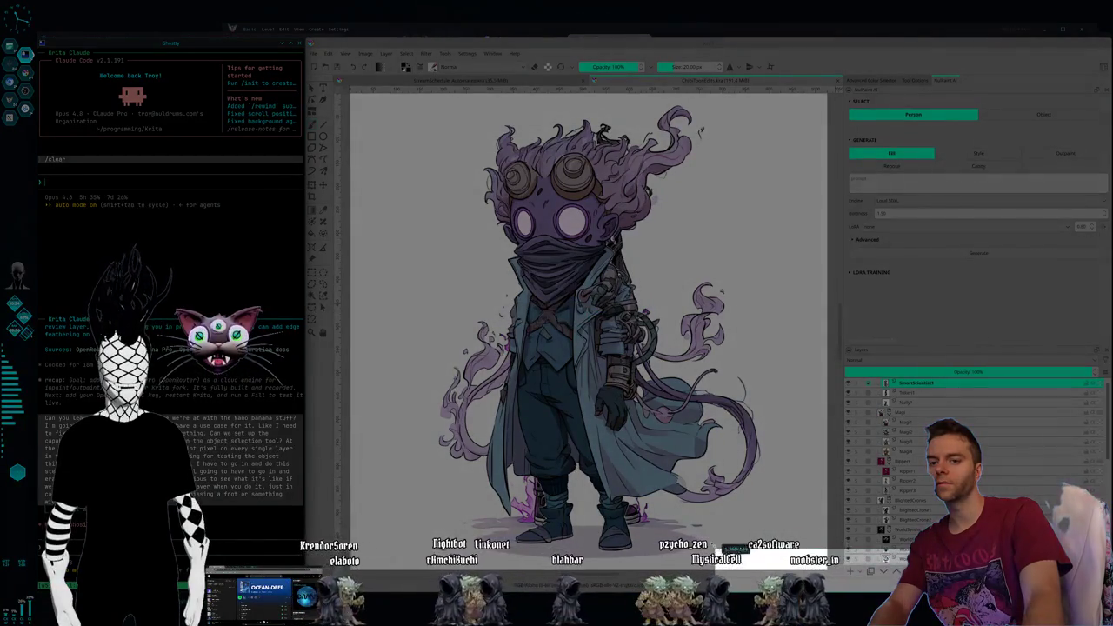
Drag a capture region over the chibi character on the Krita canvas.
{"action": "left_click_drag", "start_coordinate": [726, 538], "coordinate": [715, 539]}
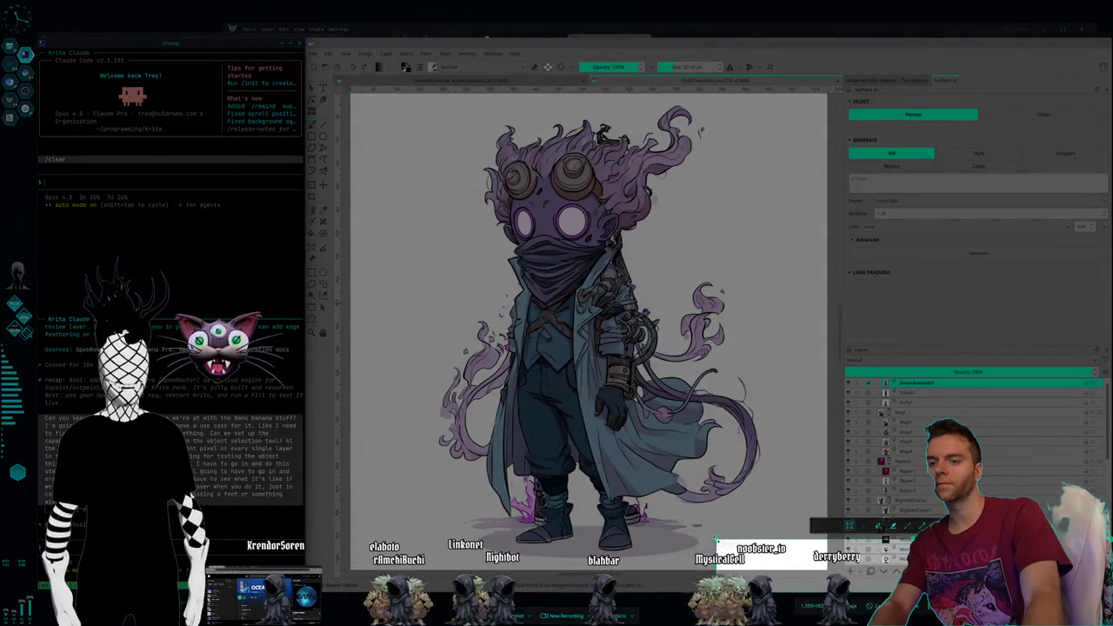
Copy the captured screenshot and paste it into the Claude Code prompt as an image.
{"action": "key", "text": "Escape"}
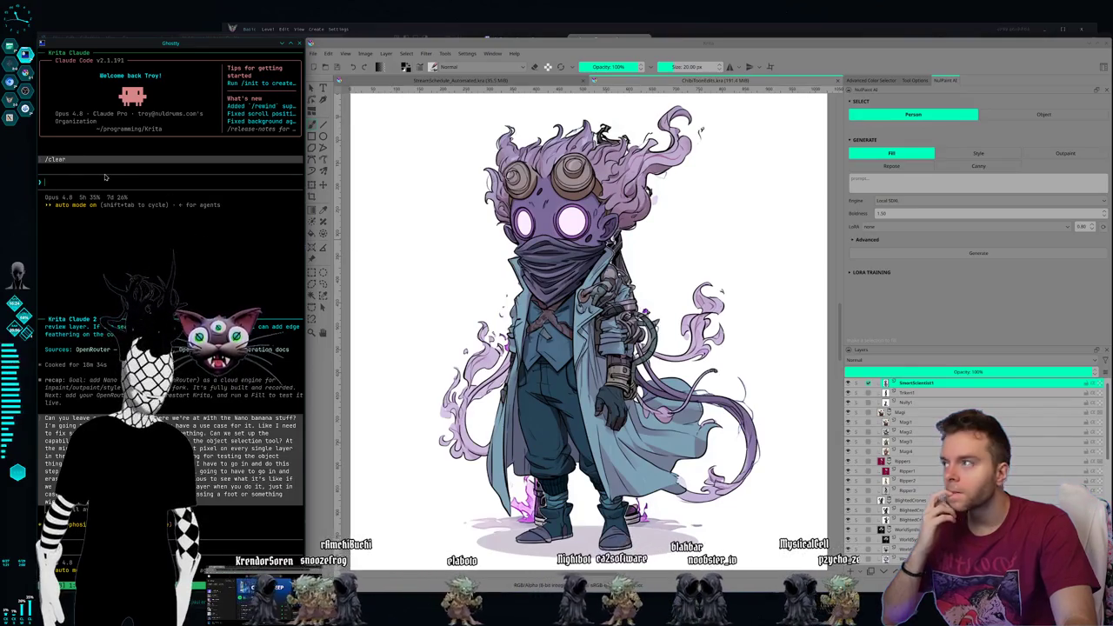
{"action": "key", "text": "ctrl+v"}
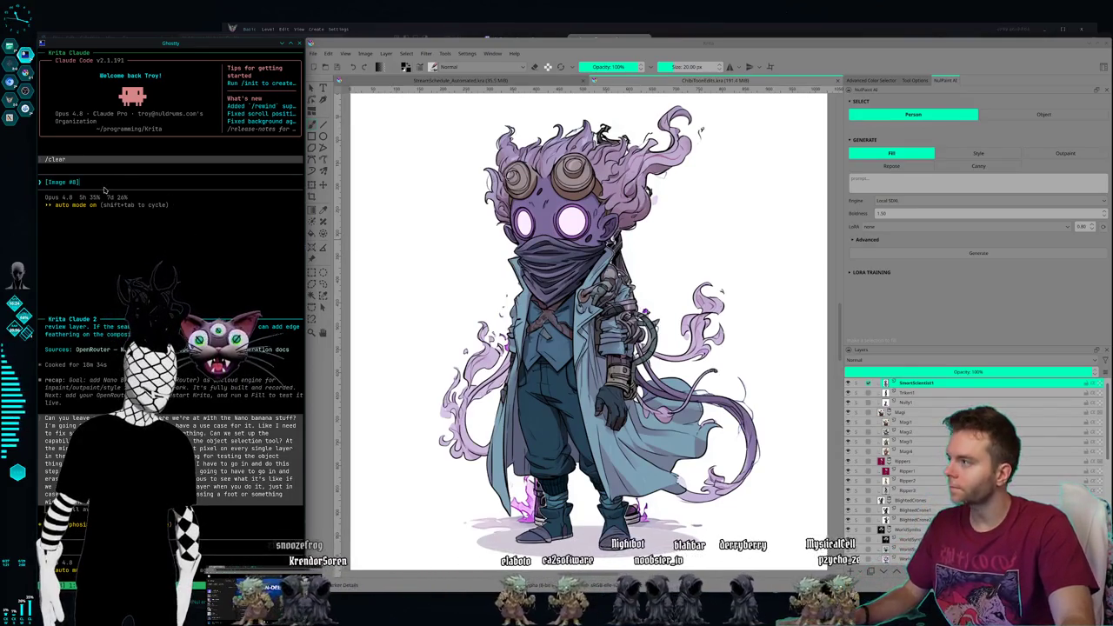